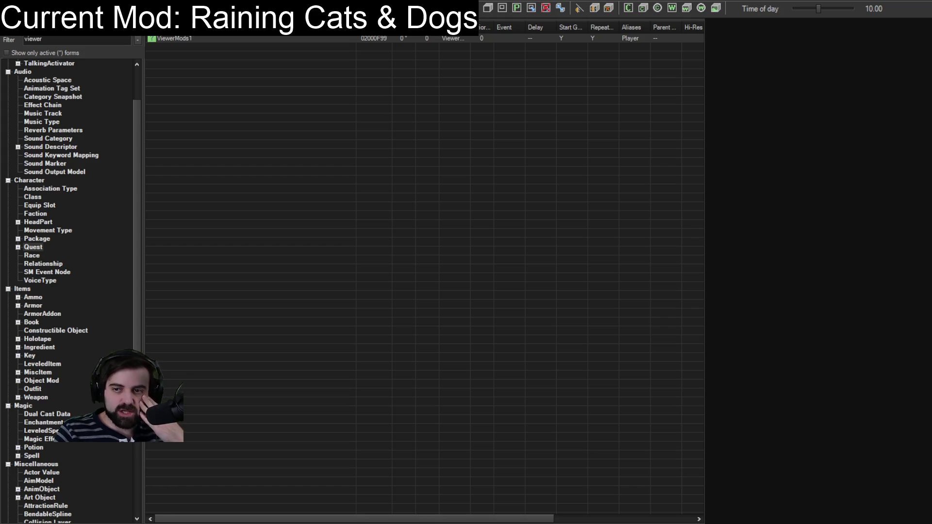
- Undo the recent edits to return RainCatsDogs.psc to its earlier version
key(alt+Tab)
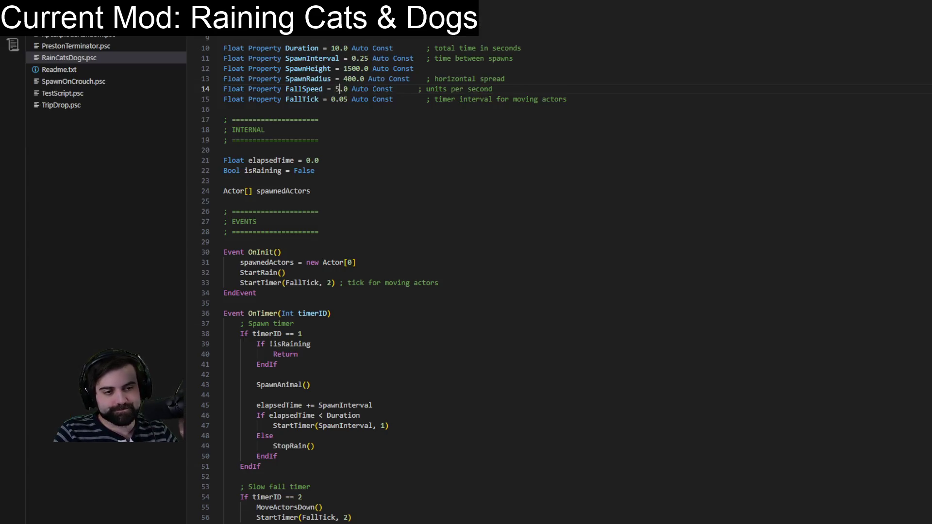
key(BackSpace)
key(BackSpace)
scroll(623, 314, down, 12)
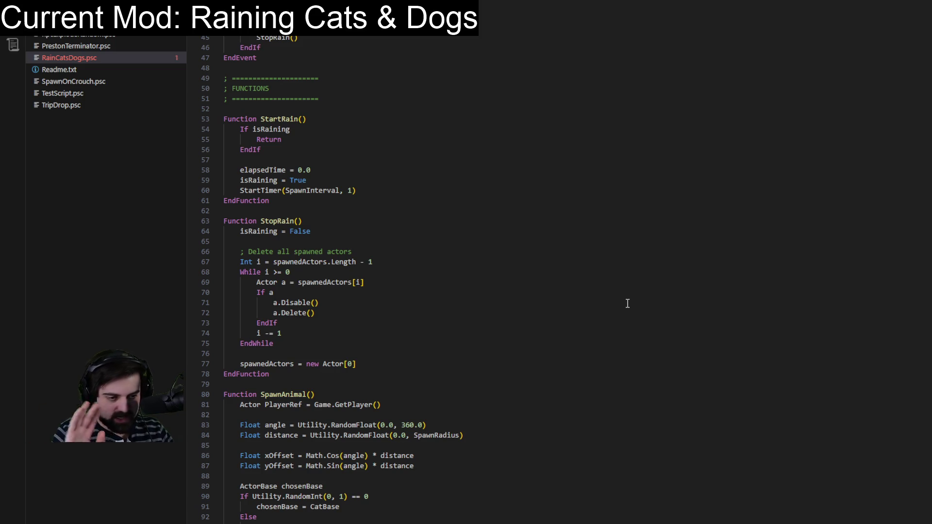
scroll(627, 303, up, 7)
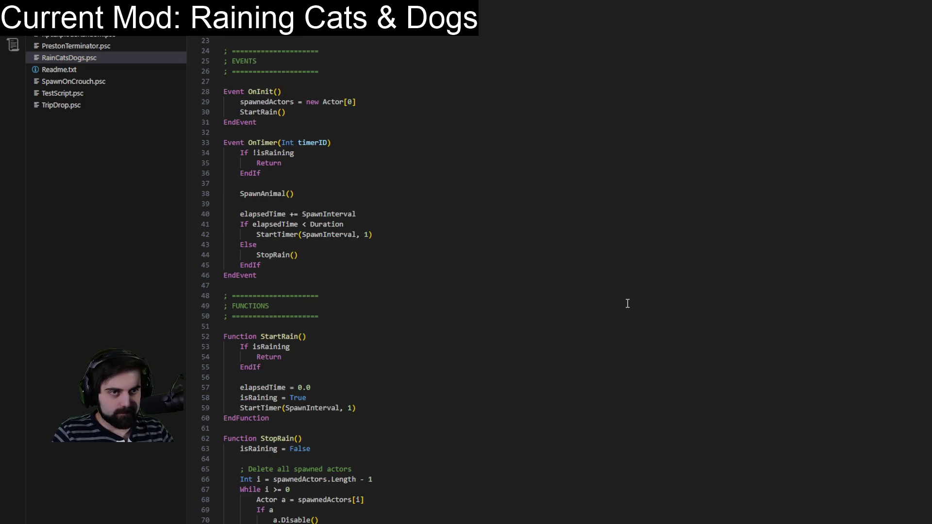
key(ctrl+a)
key(Right)
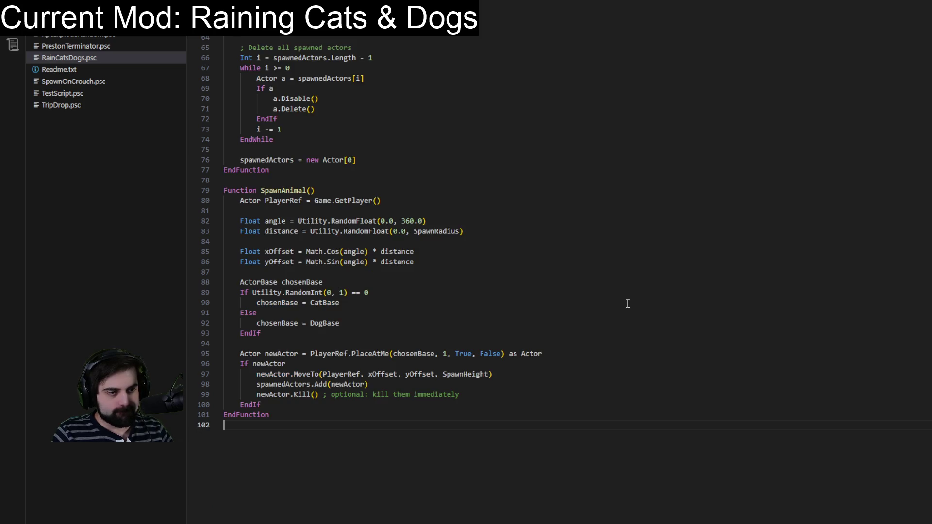
scroll(627, 304, up, 13)
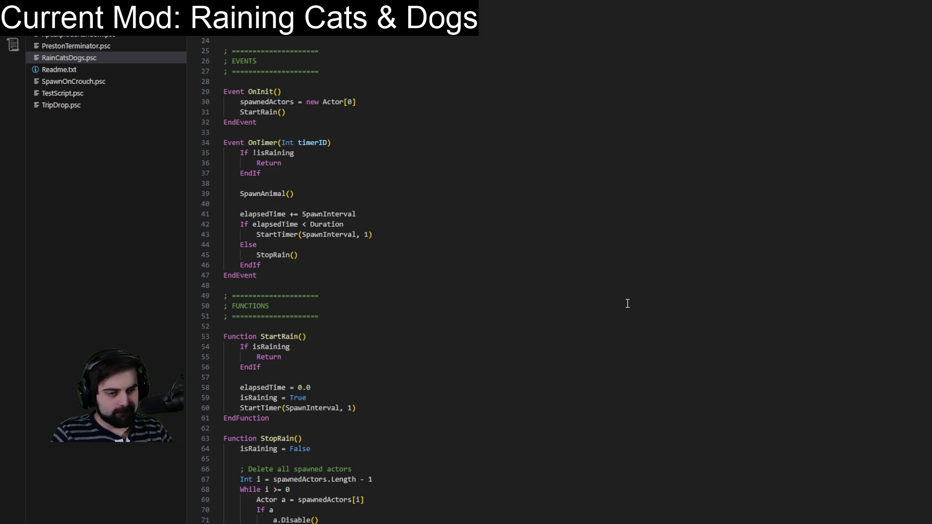
scroll(627, 304, up, 5)
scroll(627, 303, down, 12)
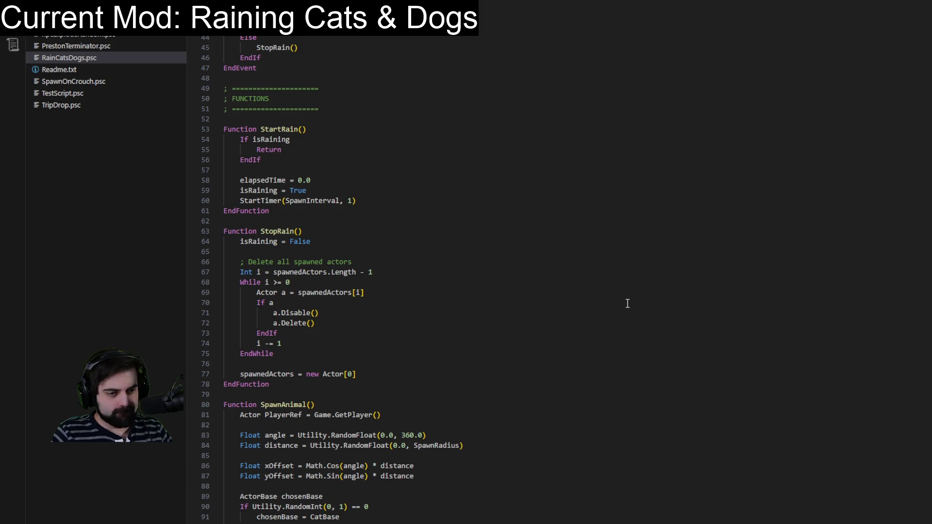
- Comment out the newActor.Kill() line with ';'
key(Up)
key(Up)
key(Home)
text(;)
key(End)
- Add newActor.SetEssential(True) and newActor.SetGhost(True) below the commented Kill line
key(Return)
text(newActor)
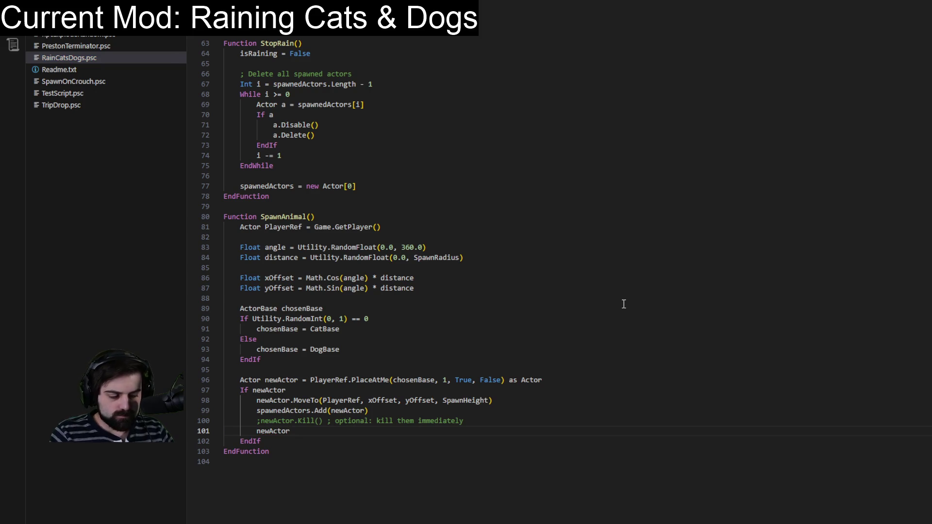
text(.SetEs)
key(Tab)
text((True)
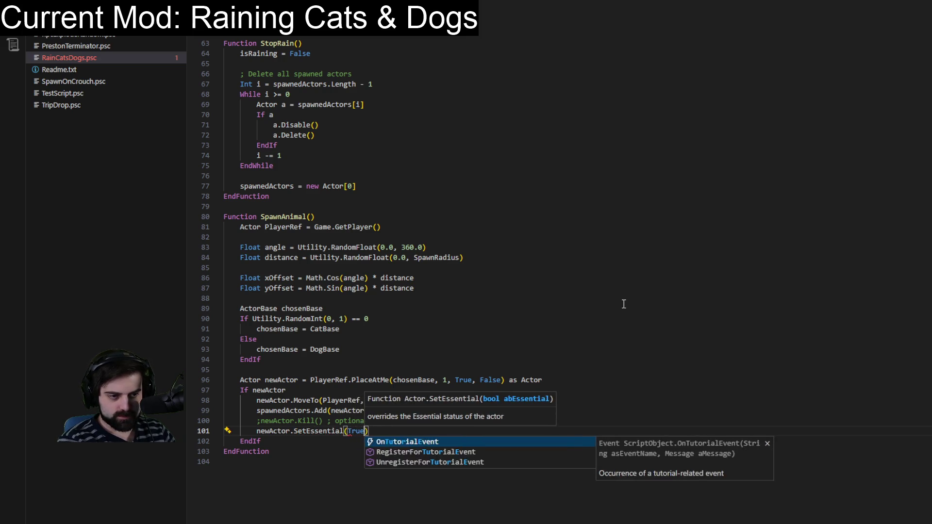
key(End)
key(Return)
text(new)
key(Tab)
text(.SetGhost)
key(Tab)
text((True)
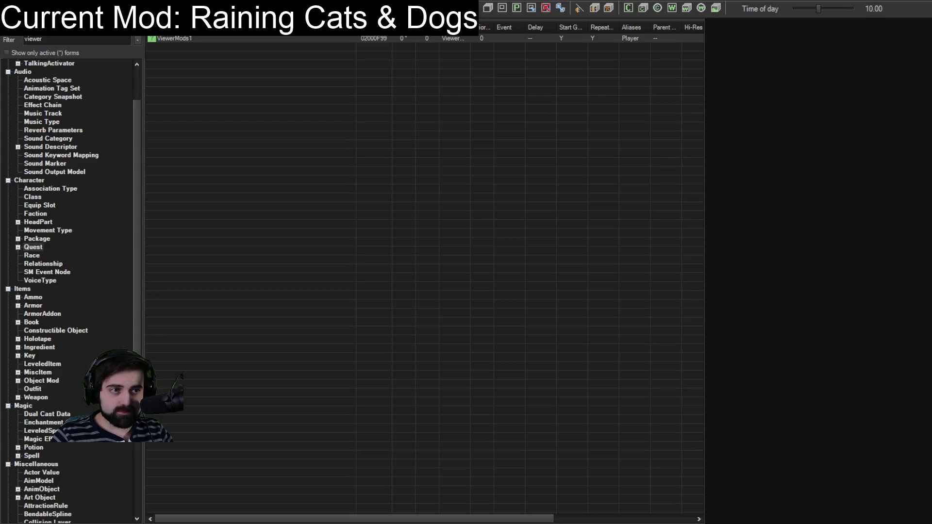
click(164, 38)
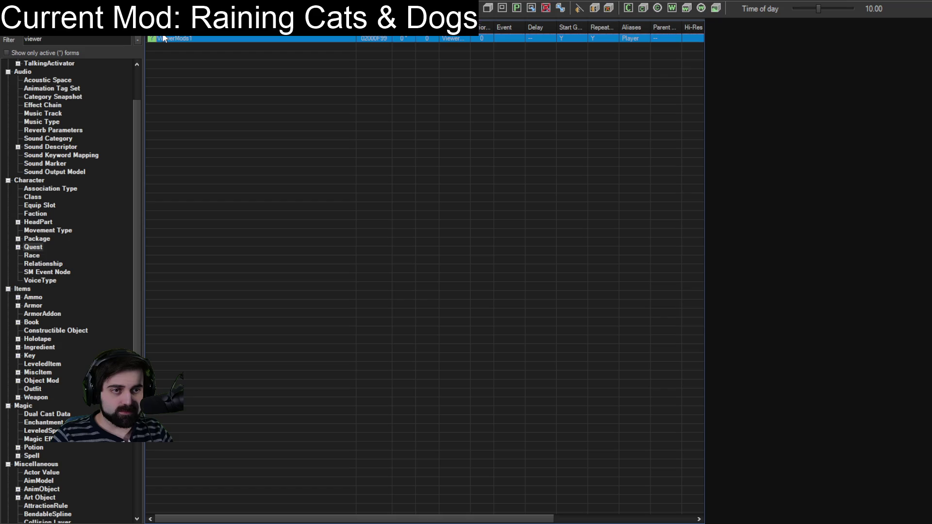
double_click(164, 37)
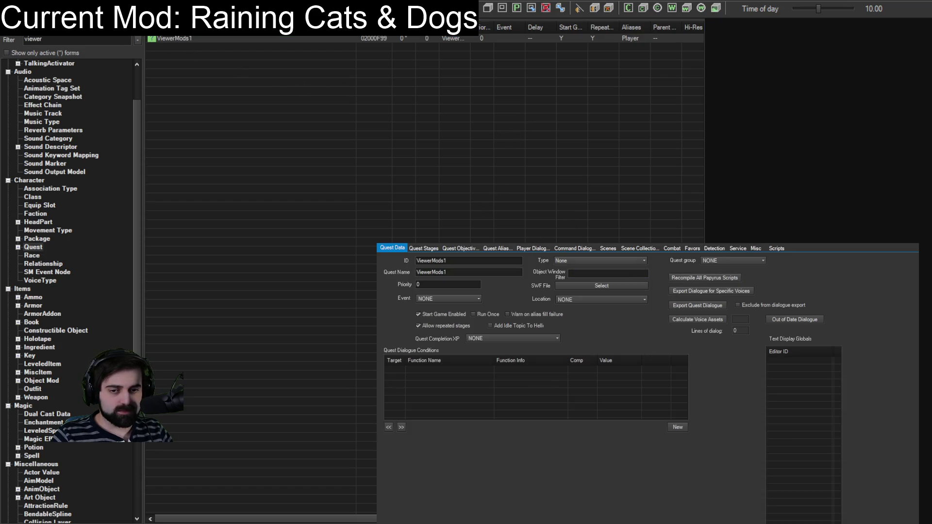
key(Escape)
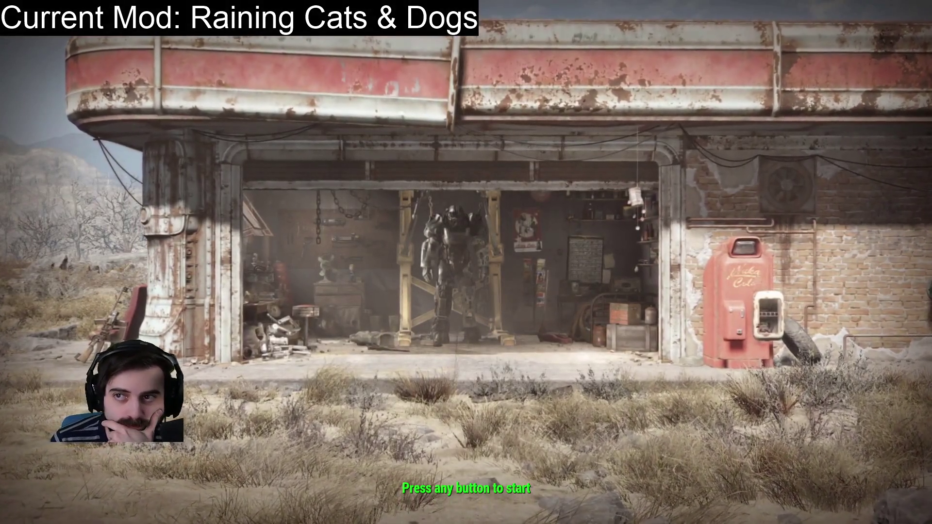
click(381, 388)
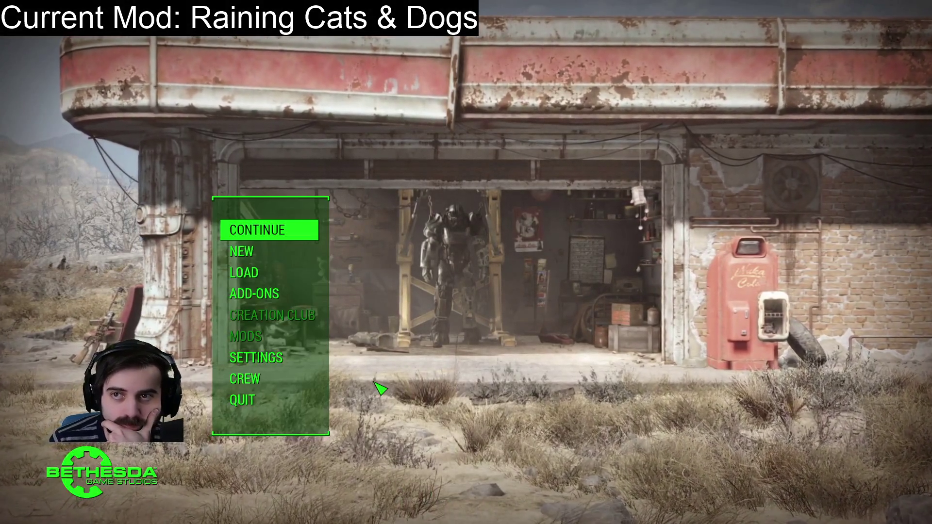
- Load the Commonwealth save from the title screen
key(Down)
key(Down)
key(Return)
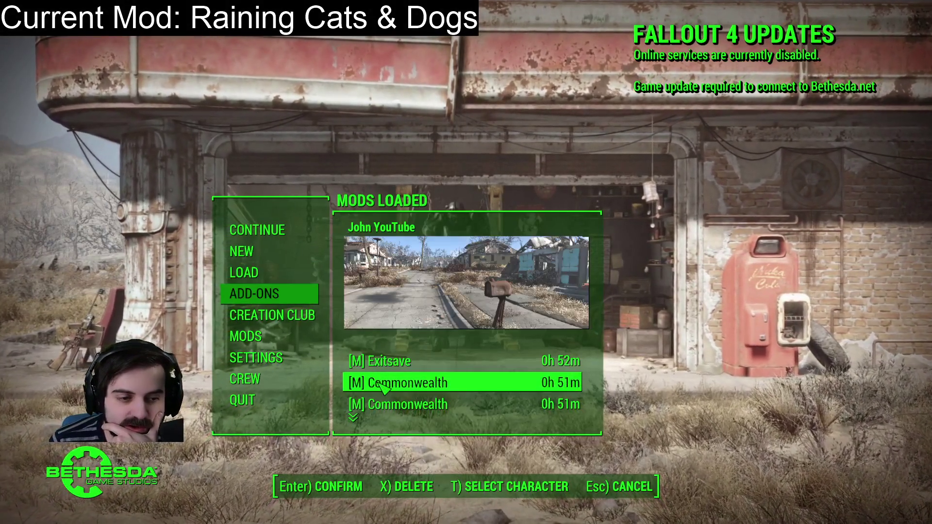
click(383, 388)
key(Return)
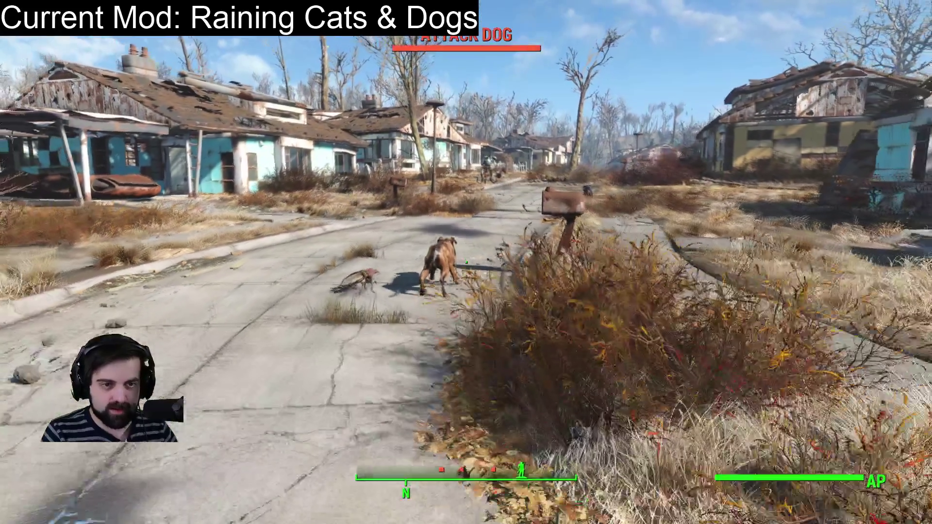
- Walk along the street to watch an attack dog appear
key(w)
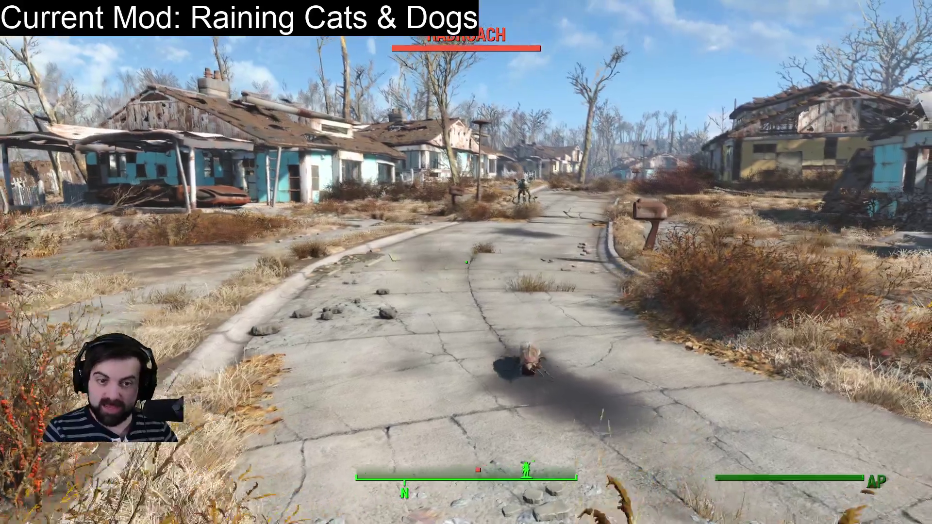
key(w)
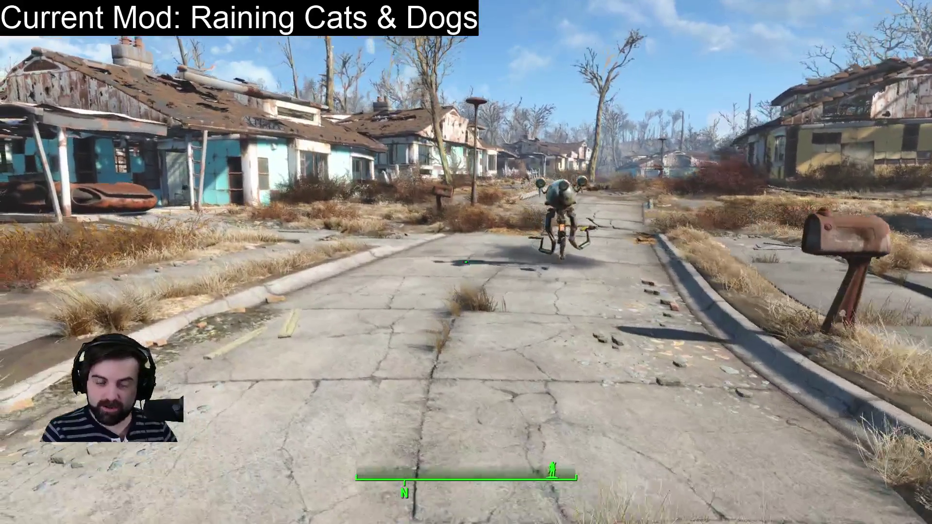
key(w)
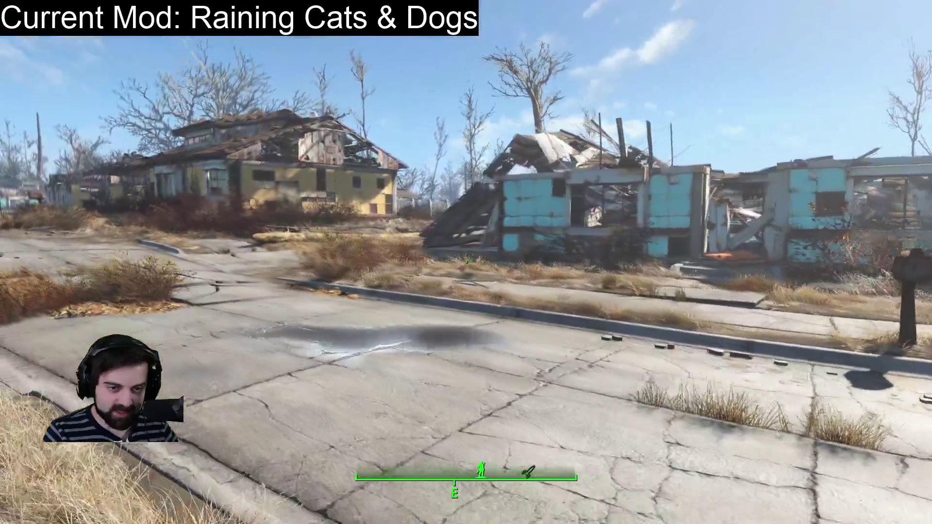
key(s)
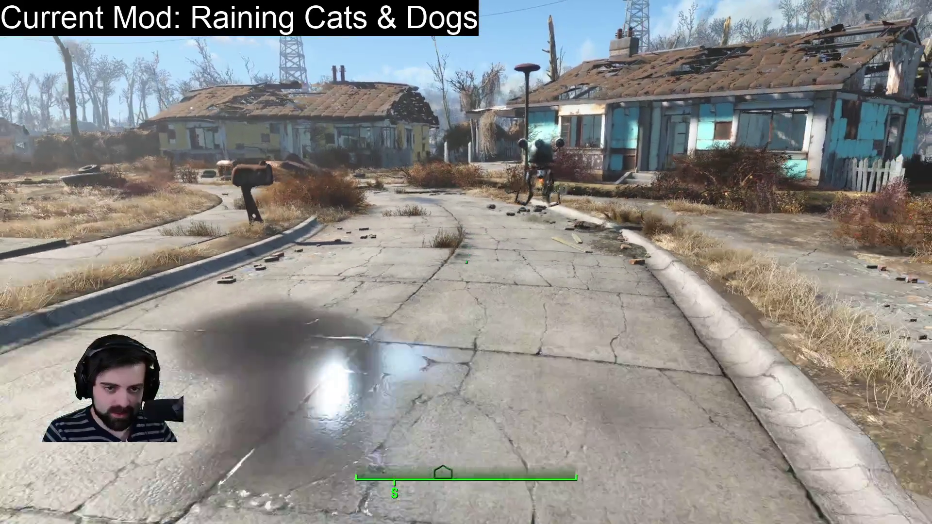
- Quit the game to the desktop from the pause menu
key(Escape)
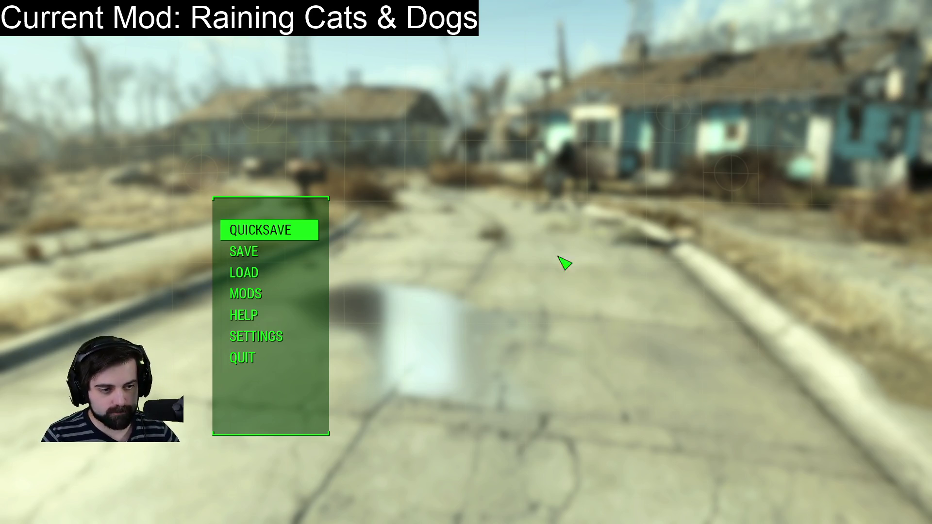
click(262, 360)
click(462, 487)
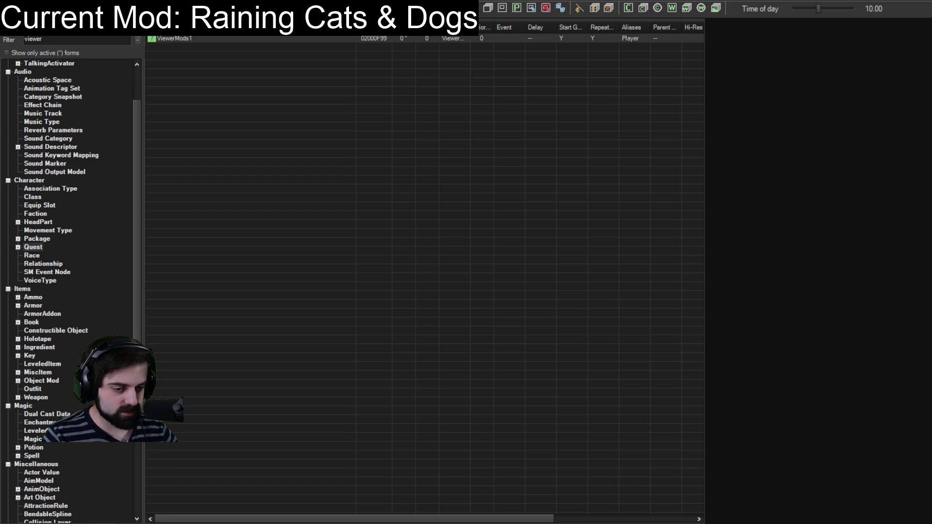
key(alt+Tab)
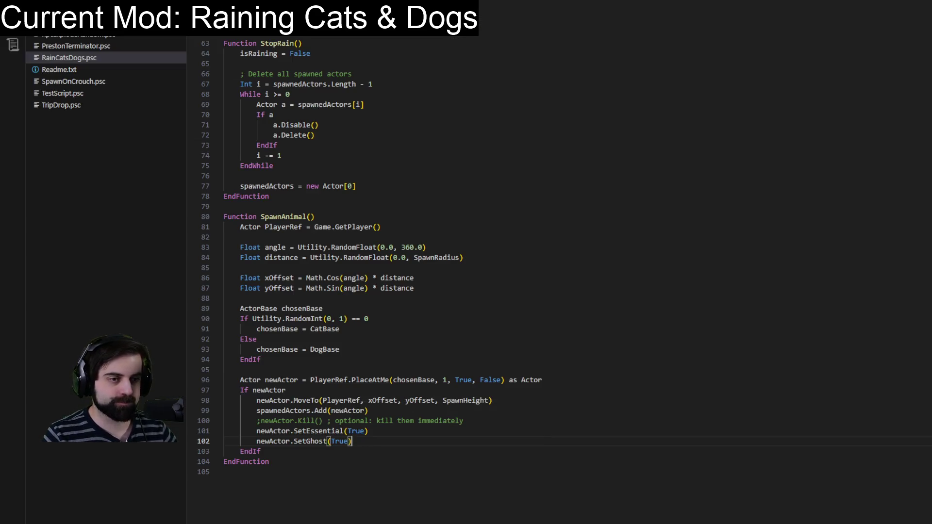
- Change the Duration value on line 10 to 20, after first trying 30
click(490, 247)
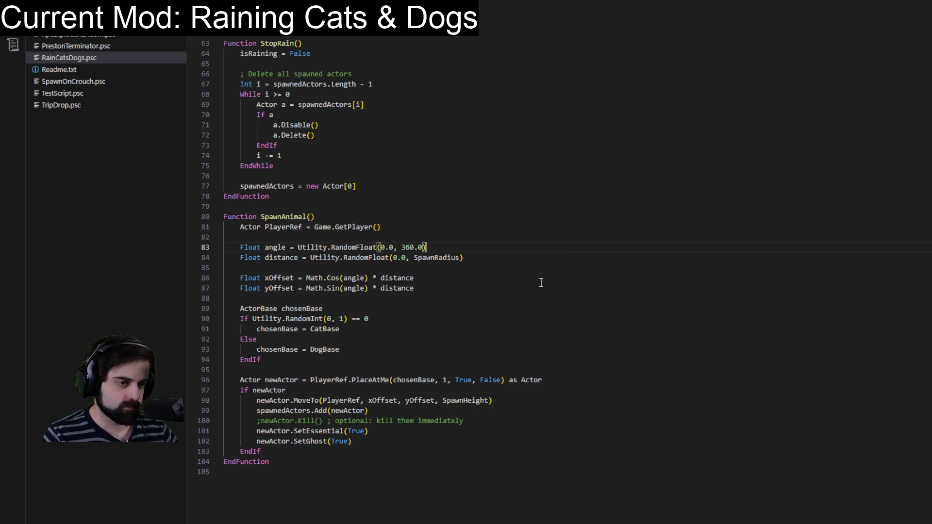
scroll(542, 282, up, 18)
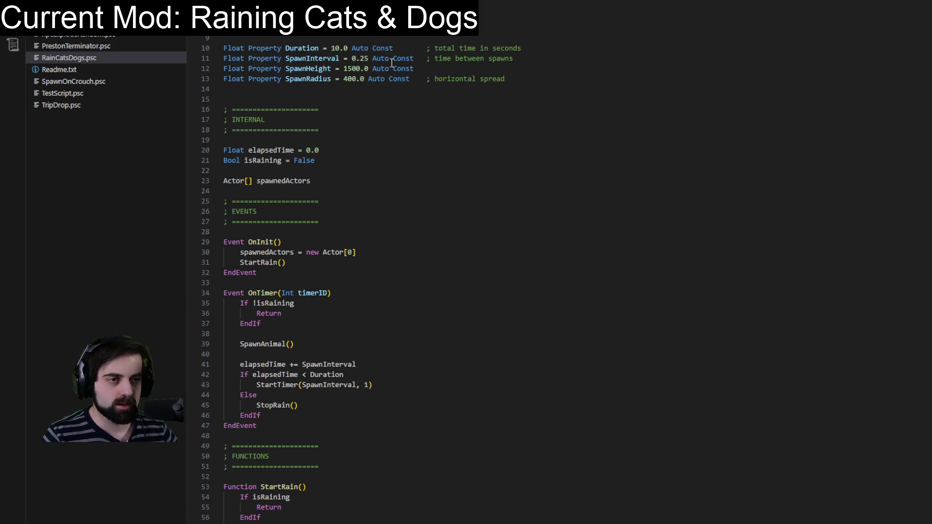
double_click(334, 48)
text(30)
click(563, 179)
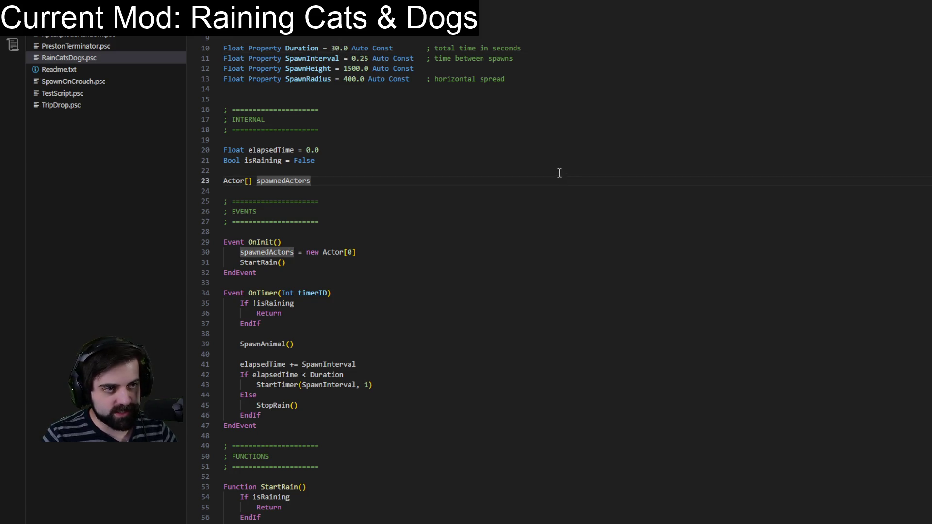
click(535, 158)
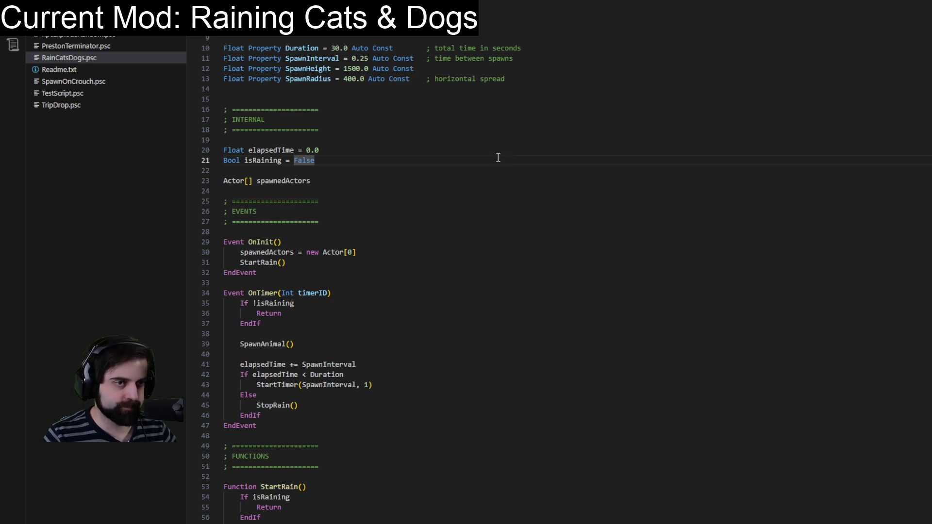
double_click(334, 48)
text(20)
click(457, 138)
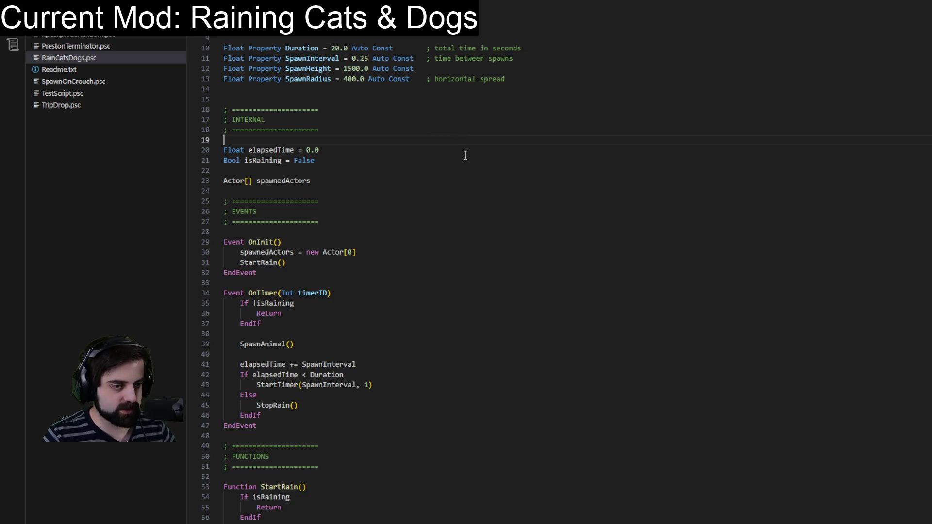
scroll(462, 156, down, 3)
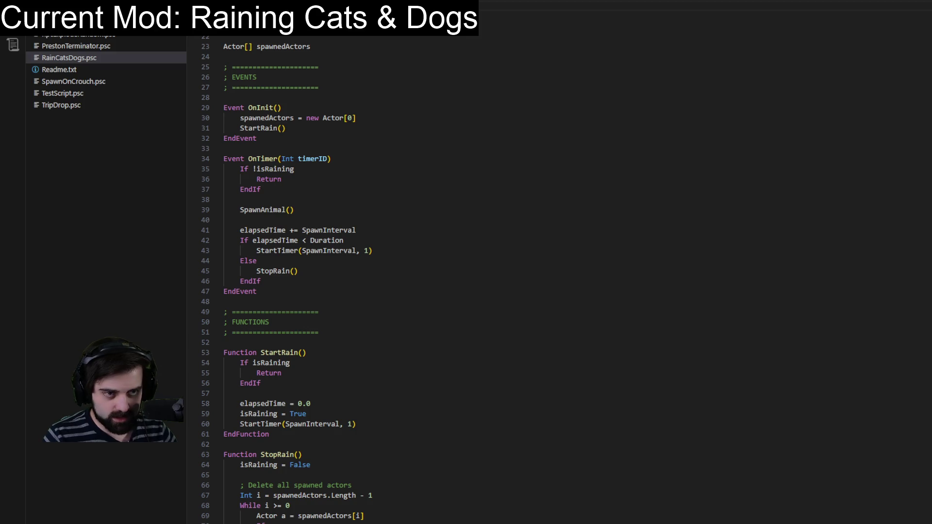
key(ctrl+Tab)
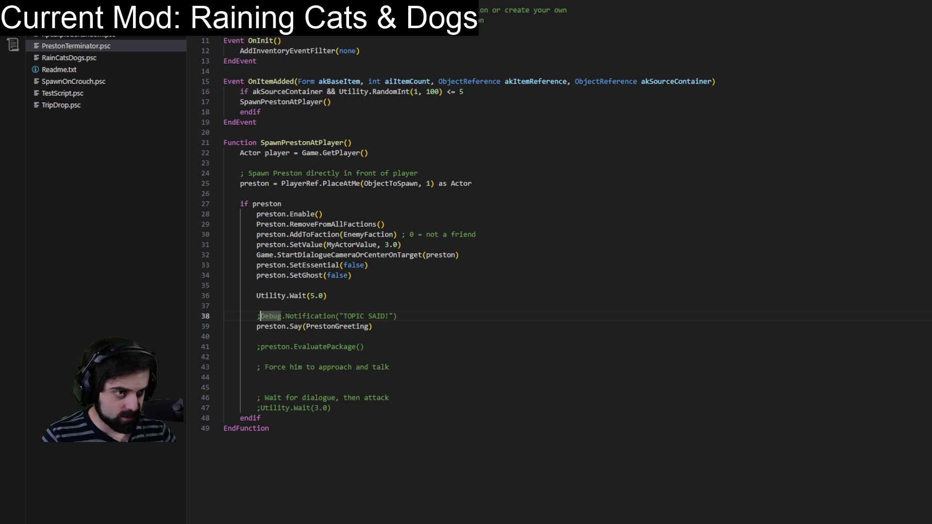
- In OnInit, replace the StartRain() call with a pasted StartTimer(0.1, 1) line
key(ctrl+Tab)
key(ctrl+Tab)
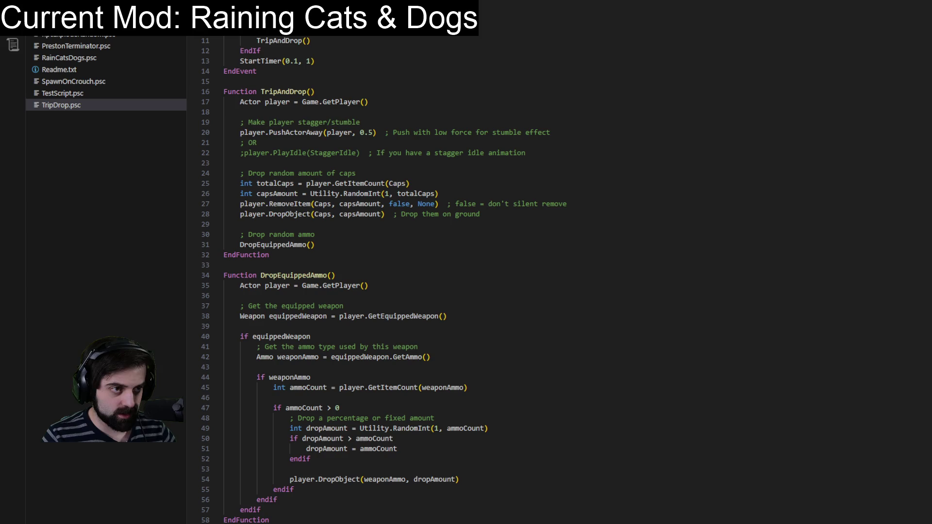
key(ctrl+Tab)
scroll(421, 97, up, 3)
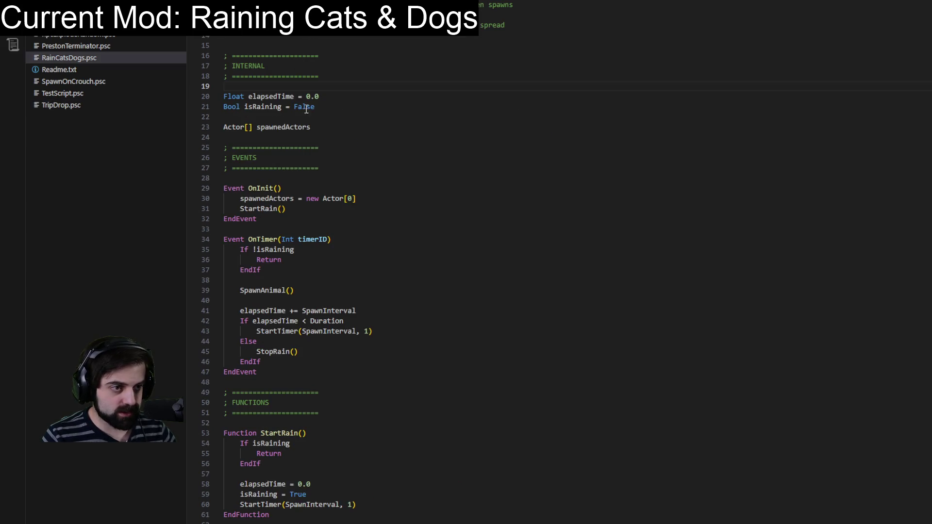
click(377, 206)
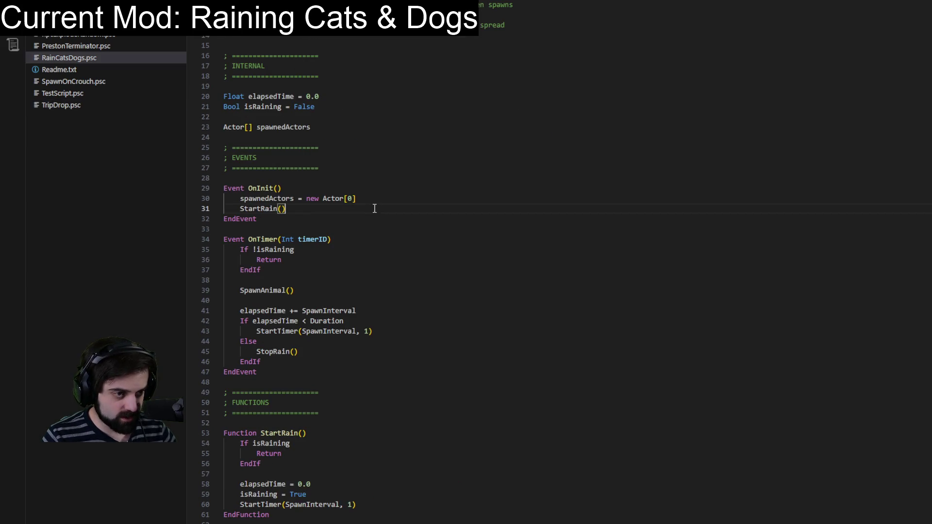
key(Return)
text(StartTimer(0.1, 1))
key(Up)
key(shift+Home)
key(BackSpace)
key(BackSpace)
- Change the OnInit timer call to StartTimer(1.0, 2)
double_click(309, 209)
text(2)
click(368, 199)
drag(303, 209, 286, 209)
text(1)
click(368, 168)
click(288, 209)
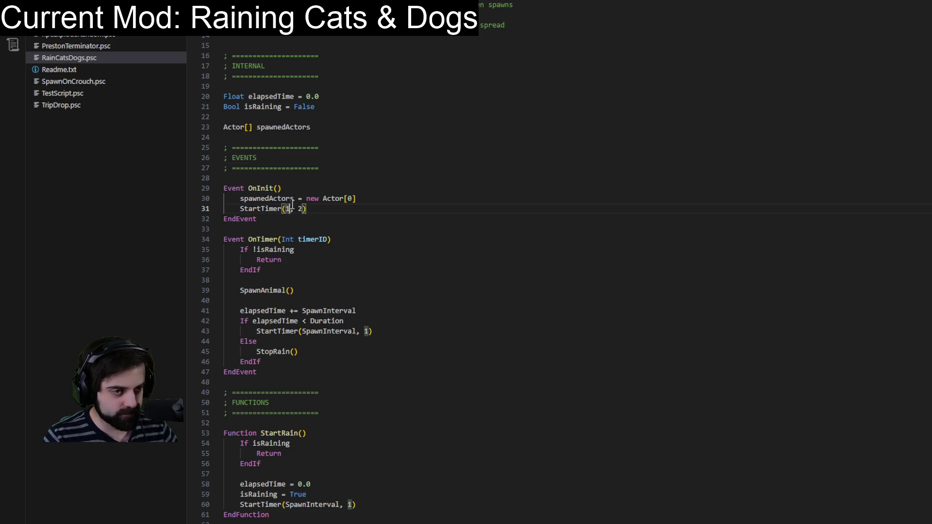
text(.0)
click(508, 146)
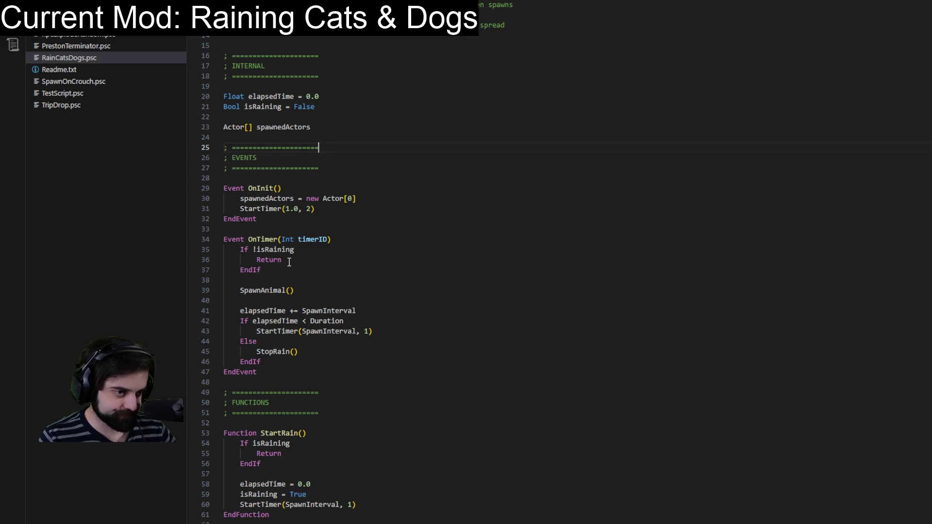
- Delete OnTimer's isRaining early-return check and paste in TripDrop's timer-check If block
drag(290, 270, 364, 239)
key(Delete)
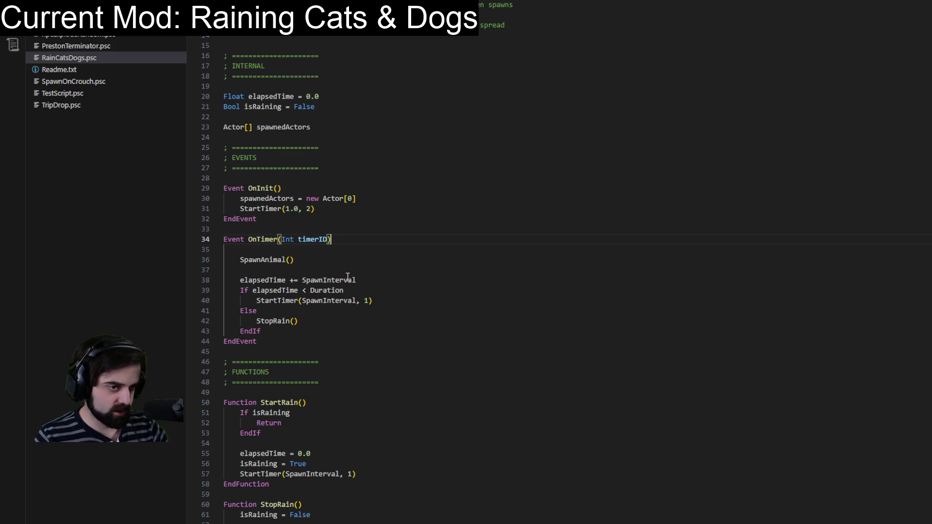
key(Return)
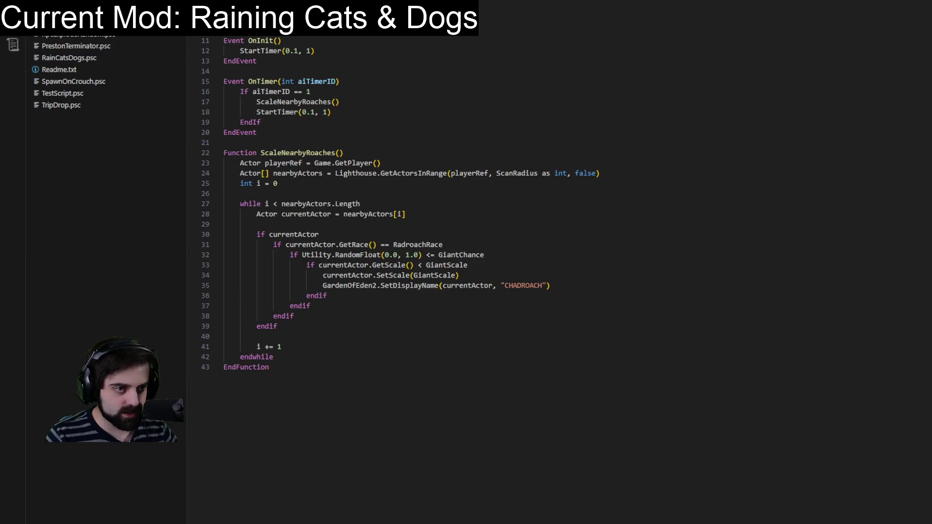
click(61, 105)
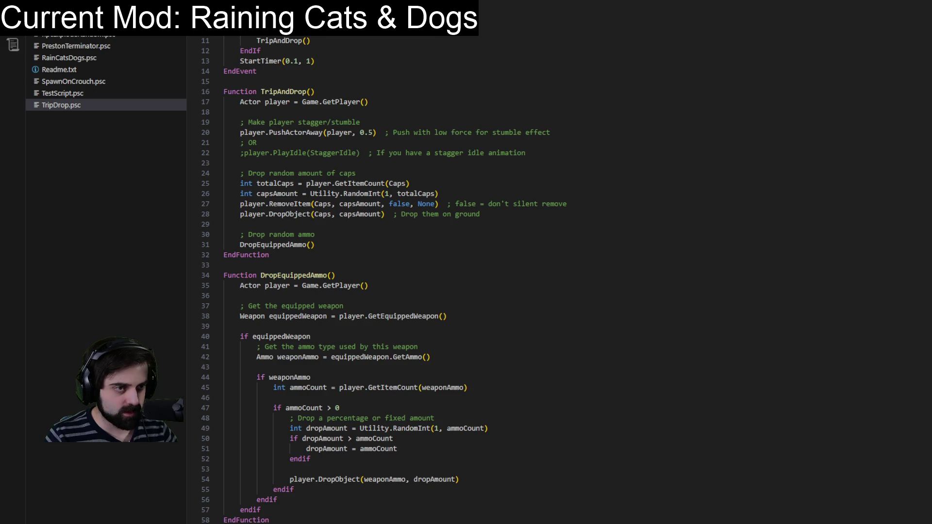
drag(225, 40, 329, 60)
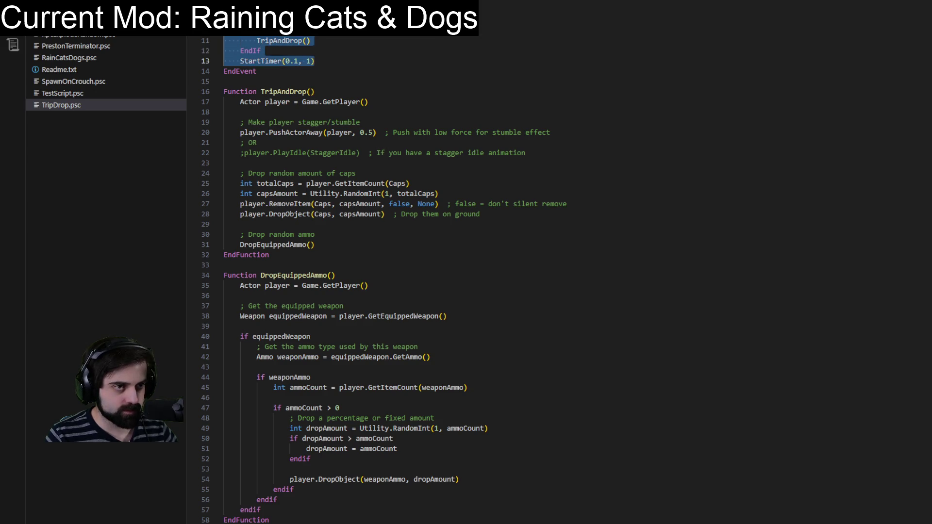
key(ctrl+c)
click(69, 57)
key(ctrl+v)
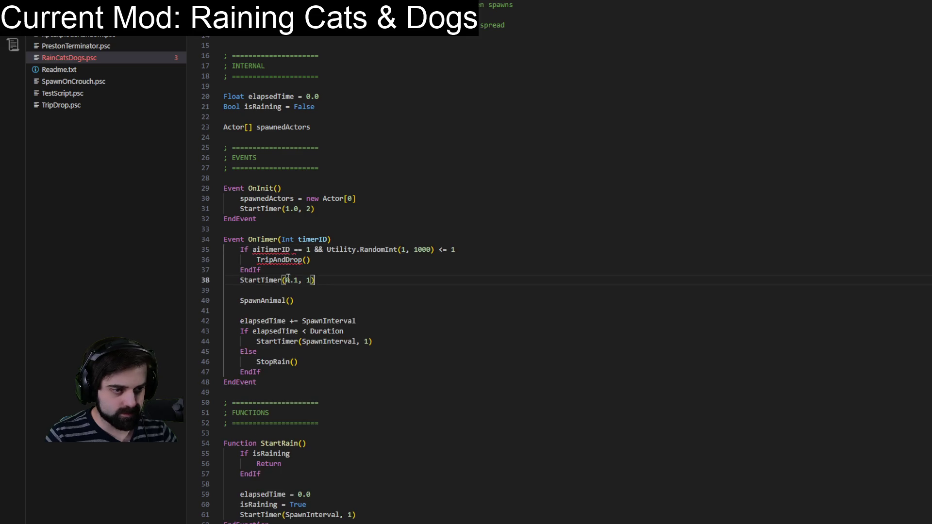
- Edit the pasted condition to timerID == 2 and Utility.RandomInt(1, 100) <= 100
double_click(274, 249)
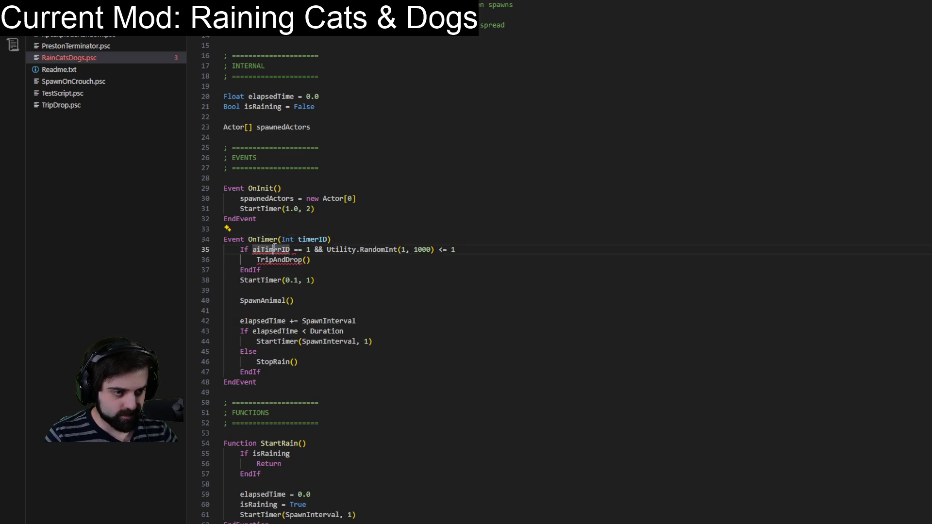
text(timerID)
click(370, 199)
click(301, 249)
text(2)
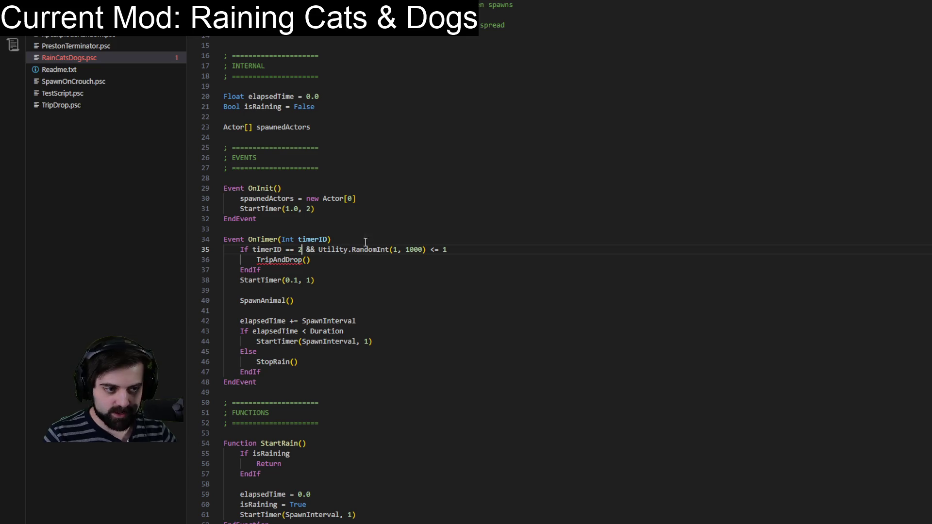
mouse_move(355, 248)
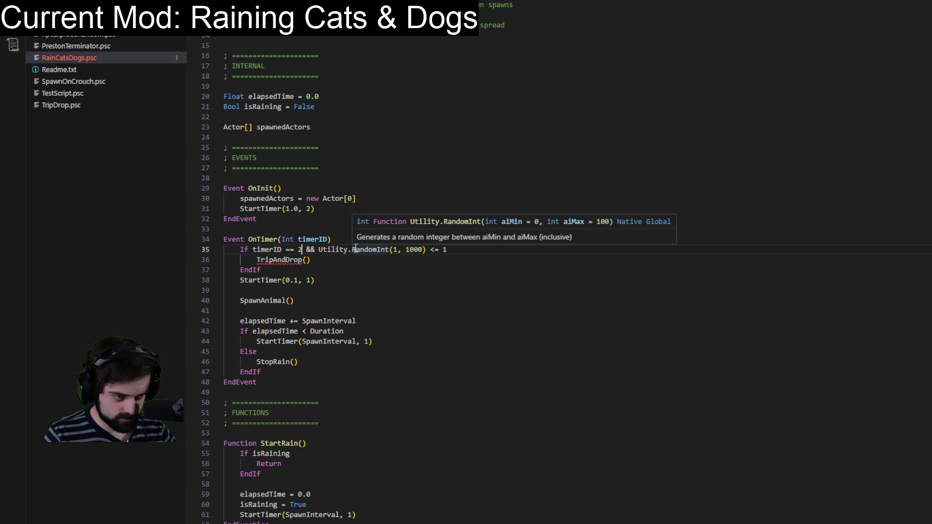
click(418, 249)
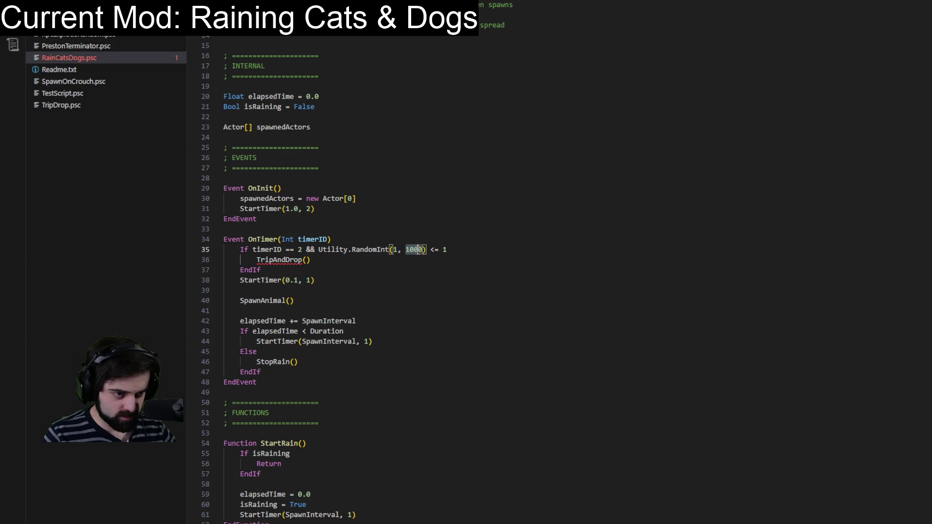
key(BackSpace)
key(BackSpace)
key(BackSpace)
text(6)
key(BackSpace)
text(10)
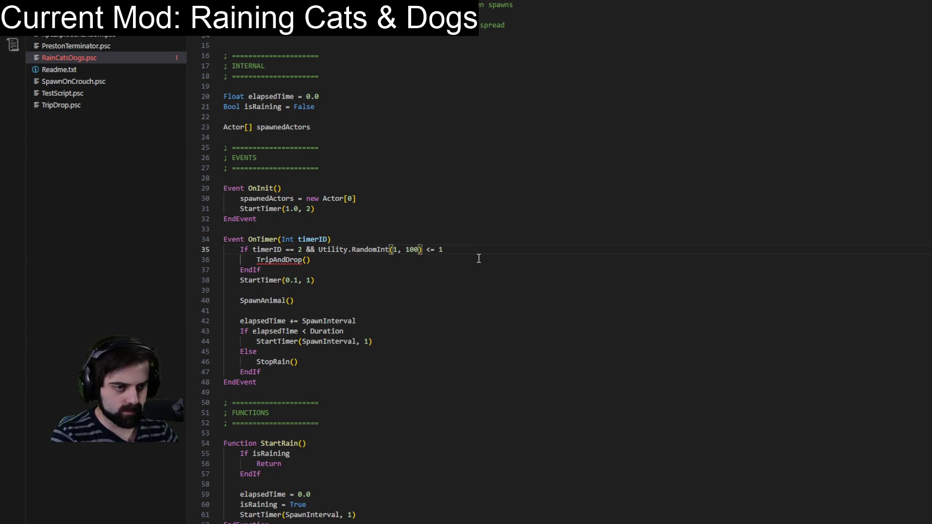
click(443, 251)
text(00)
- Call StartRain() instead of TripAndDrop and add a !isRaining && condition
double_click(268, 260)
text(StartRain)
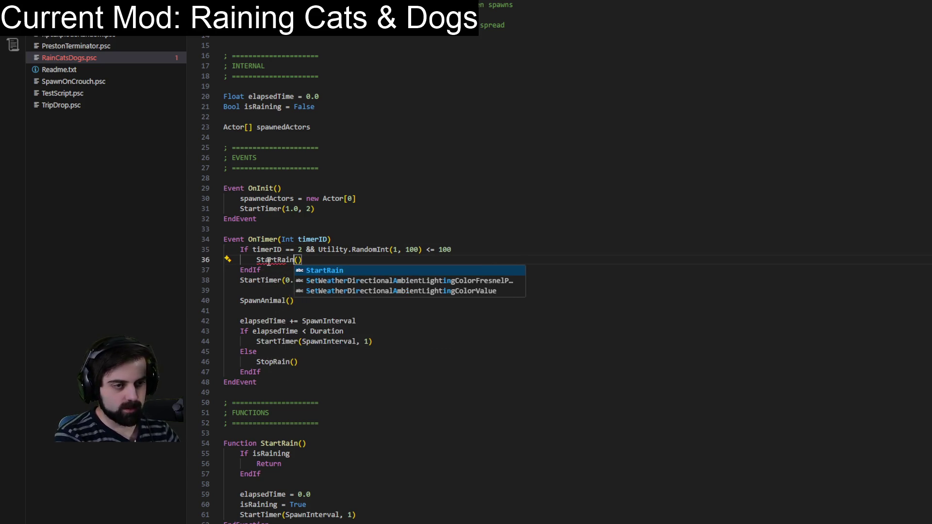
click(330, 251)
text(!isRain)
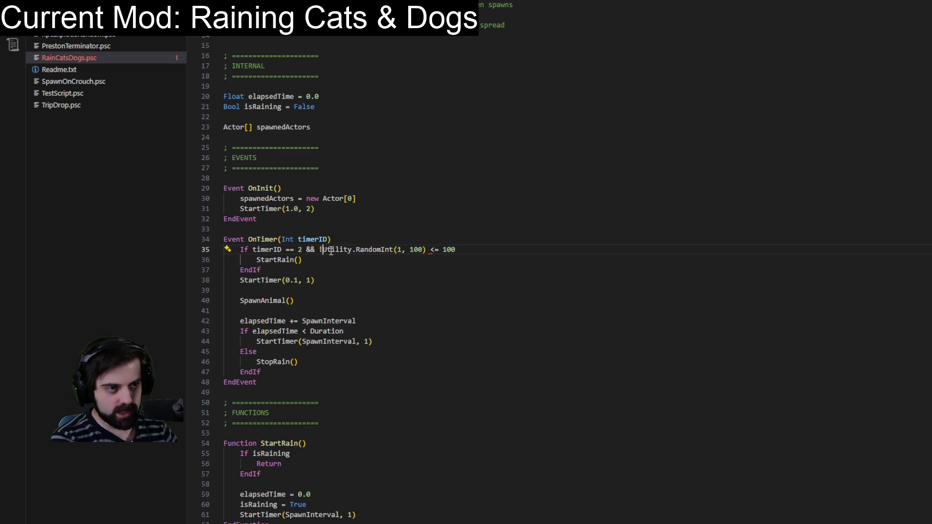
text(ing &&)
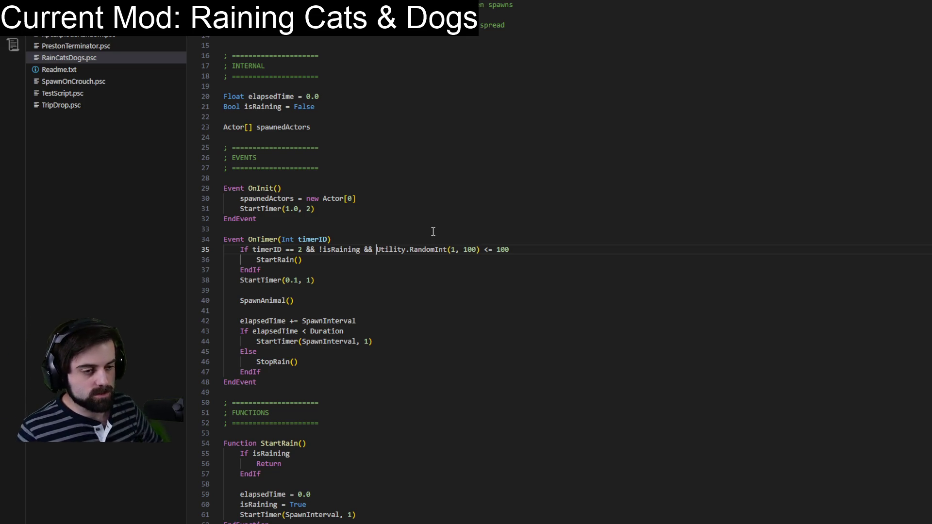
mouse_move(335, 515)
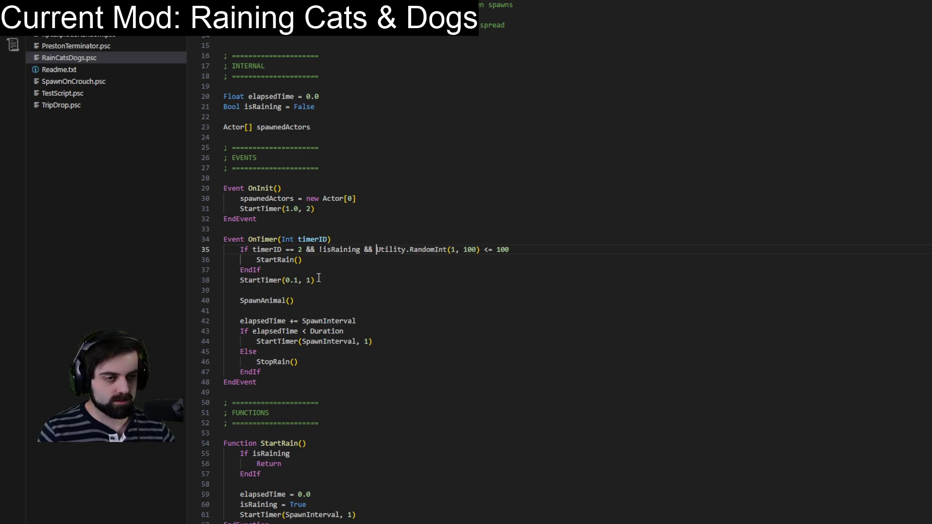
click(342, 260)
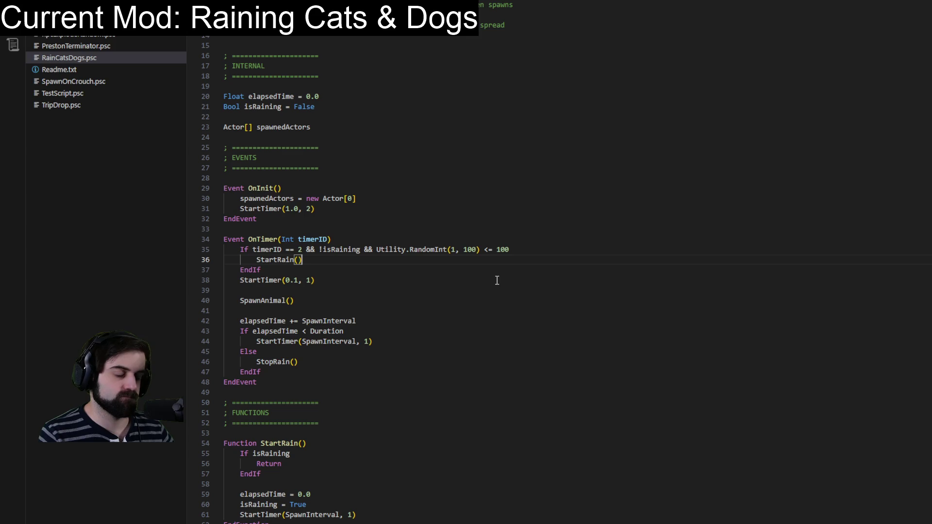
key(Return)
- Add an ElseIf timerID == 1 branch after the StartRain() block
key(BackSpace)
text(Else)
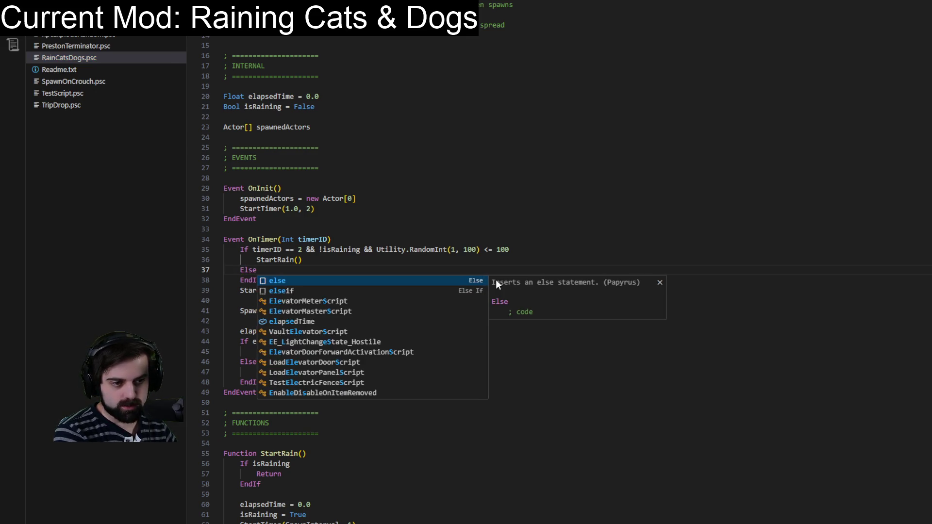
key(Down)
key(Return)
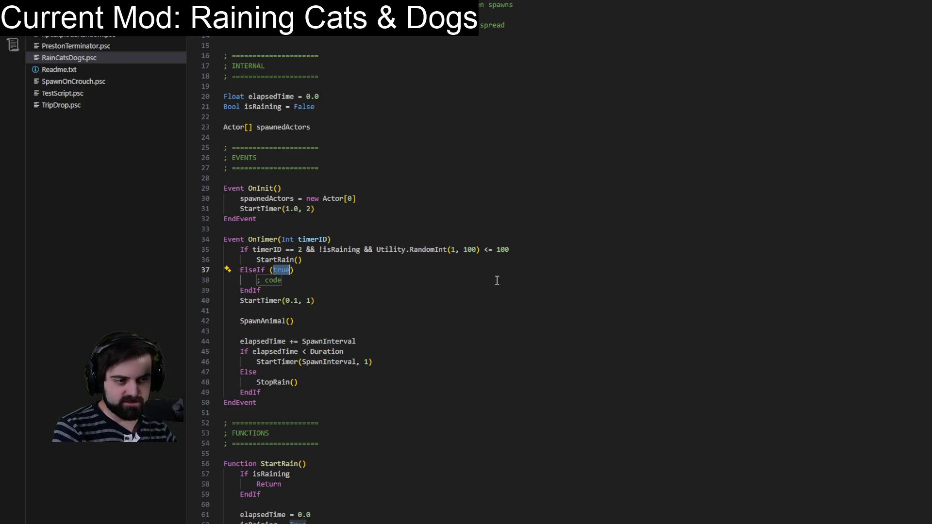
key(BackSpace)
key(BackSpace)
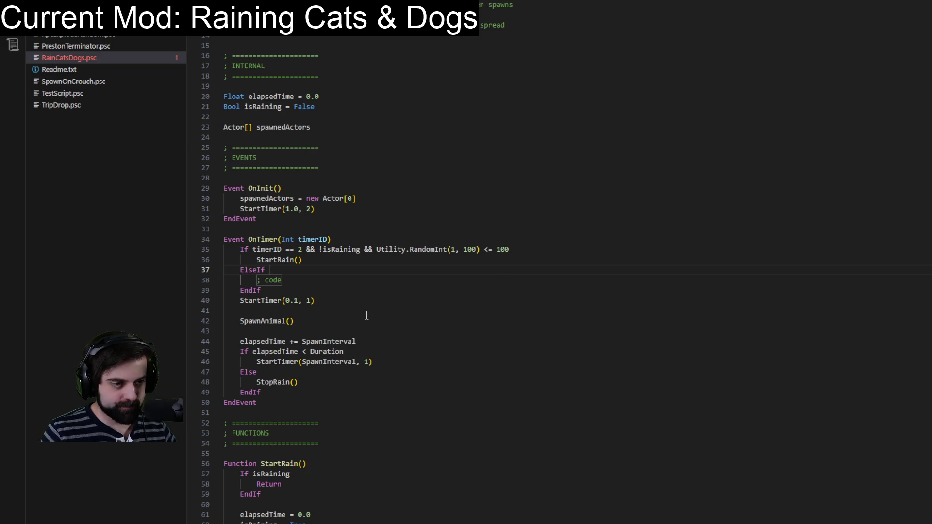
text(timerID == 1)
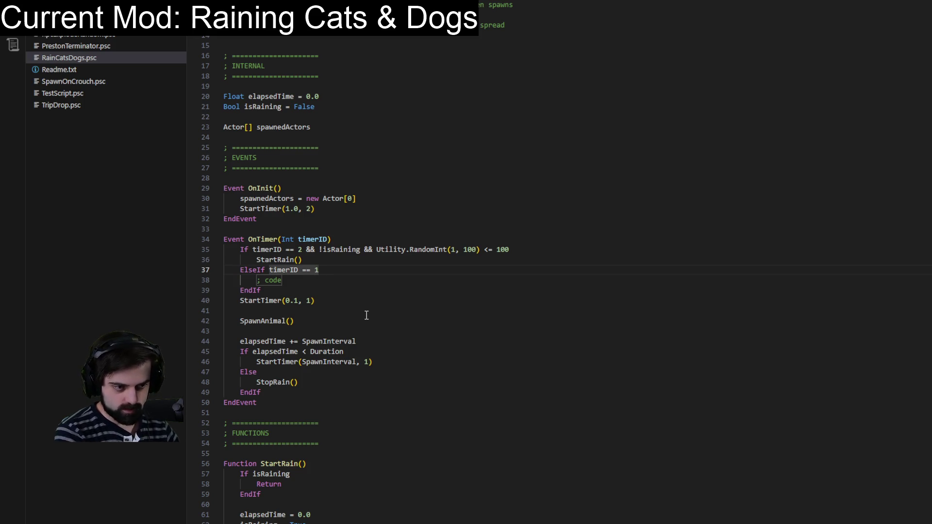
- Move the StartTimer line under StartRain(), change it to StartTimer(1.0, 2) and indent it
click(330, 302)
triple_click(329, 301)
key(ctrl+x)
click(275, 268)
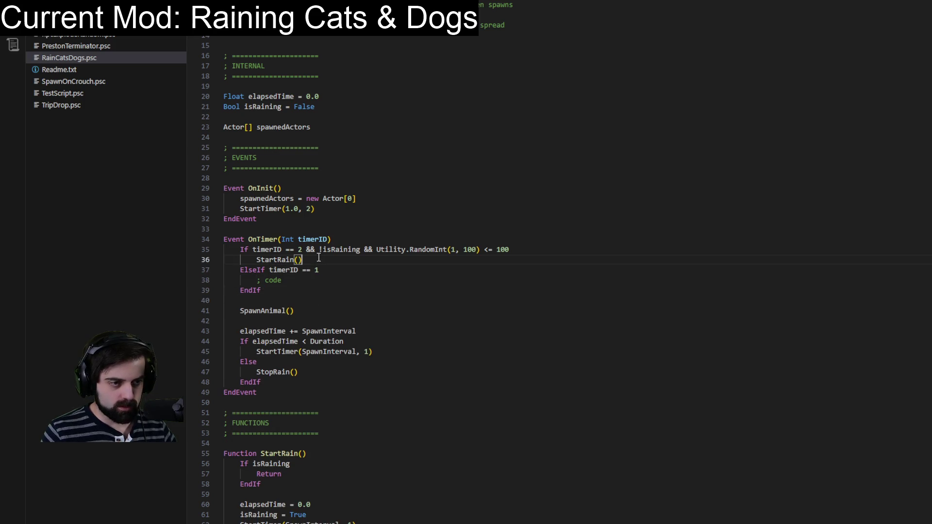
key(ctrl+v)
drag(285, 270, 297, 271)
text(1)
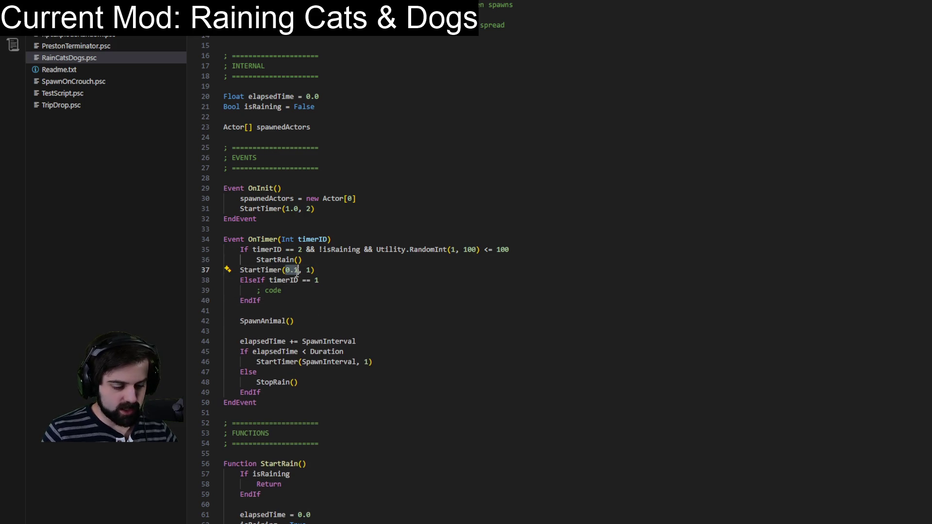
text(.0)
key(Right)
key(Right)
key(Right)
key(BackSpace)
text(2)
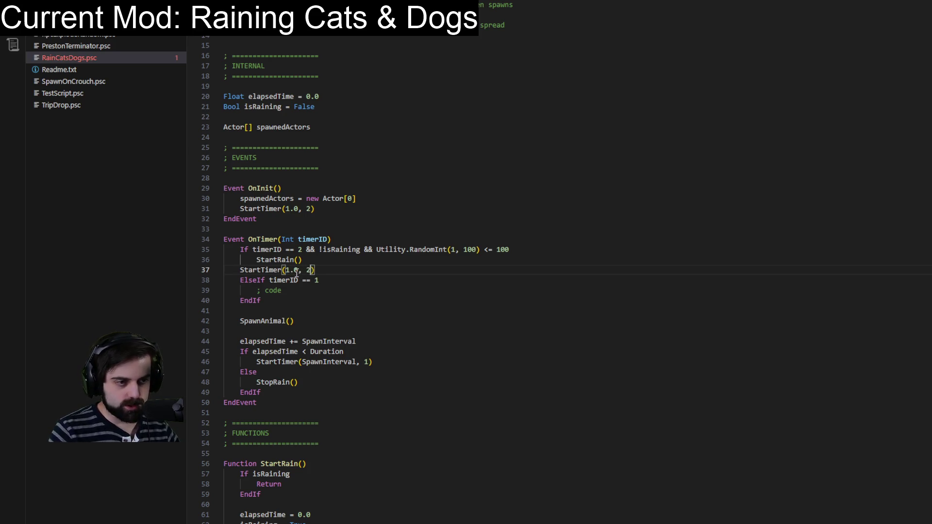
key(Home)
key(Tab)
click(372, 239)
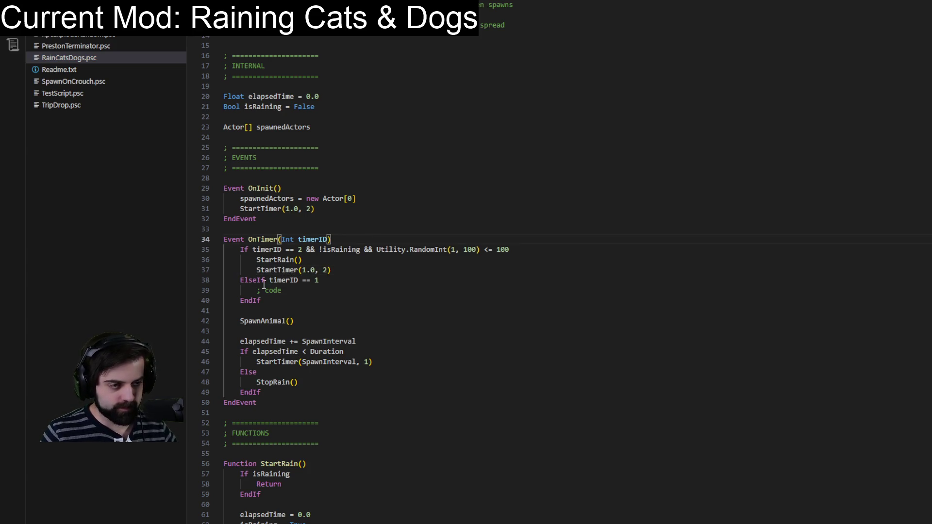
- Move the SpawnAnimal() block into the ElseIf branch and indent its elapsed-time lines
mouse_move(240, 321)
mouse_down()
mouse_move(226, 341)
mouse_move(327, 383)
mouse_move(328, 392)
mouse_up()
key(BackSpace)
key(BackSpace)
key(BackSpace)
click(278, 291)
key(shift+Home)
key(ctrl+v)
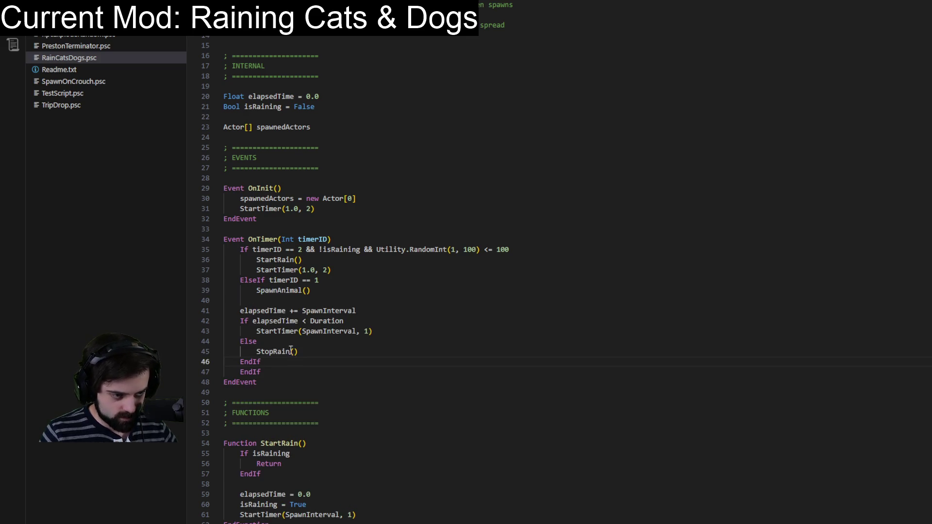
drag(276, 364, 235, 311)
key(Tab)
click(332, 270)
click(626, 117)
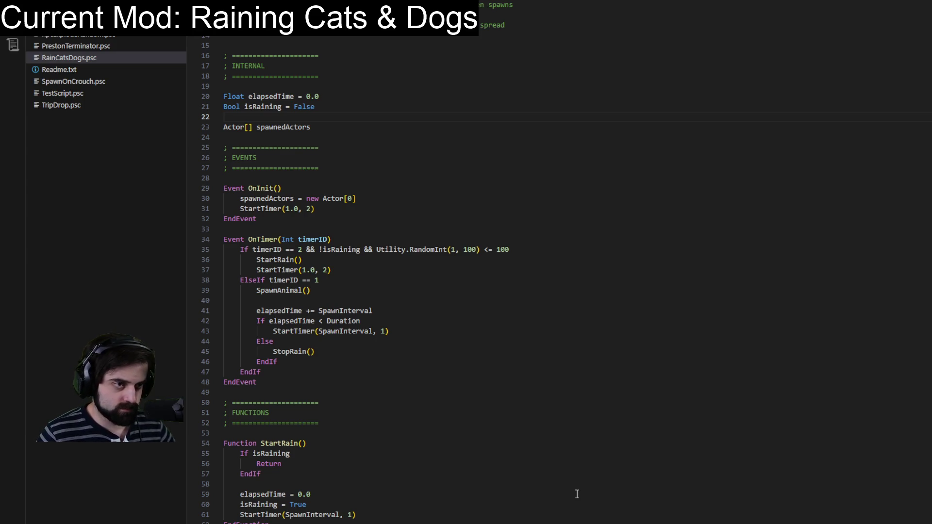
scroll(576, 494, down, 10)
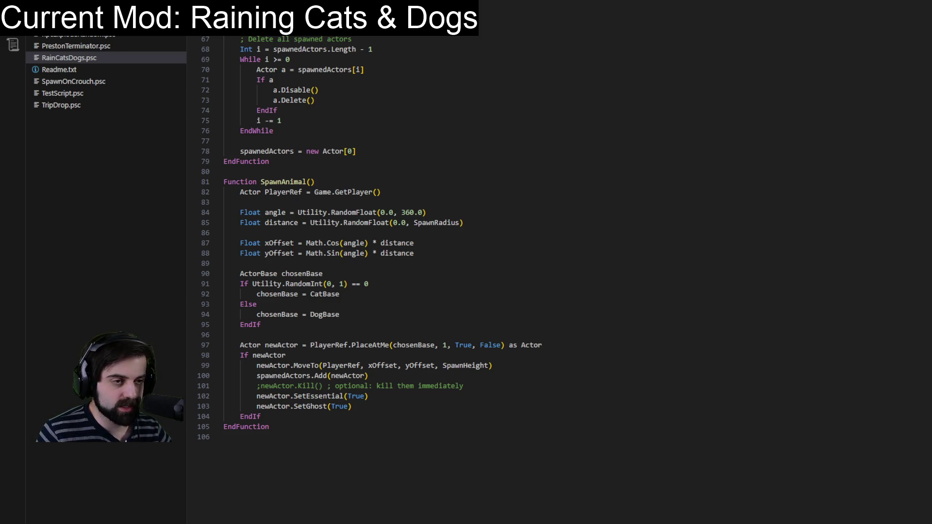
key(alt+Tab)
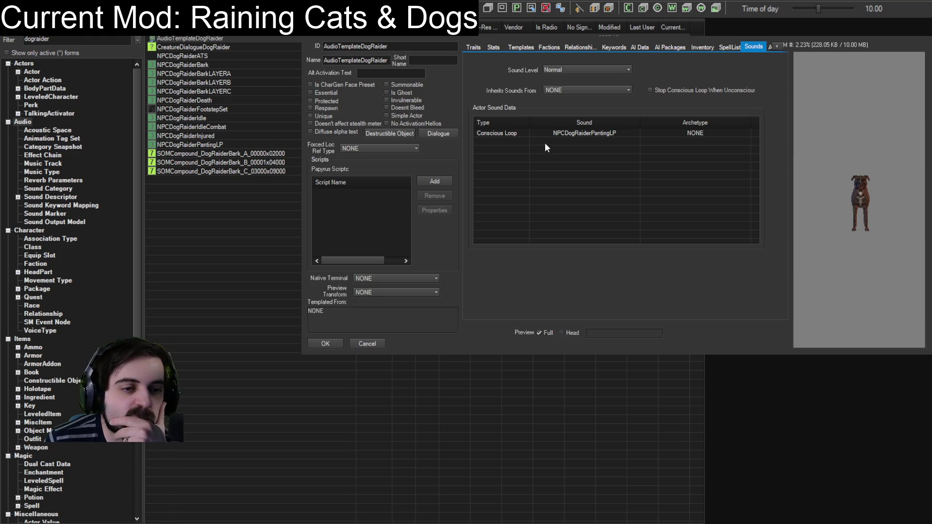
- Look through the actor form's tabs, then close it without saving
click(780, 45)
click(779, 45)
click(780, 45)
click(772, 46)
click(772, 46)
click(772, 45)
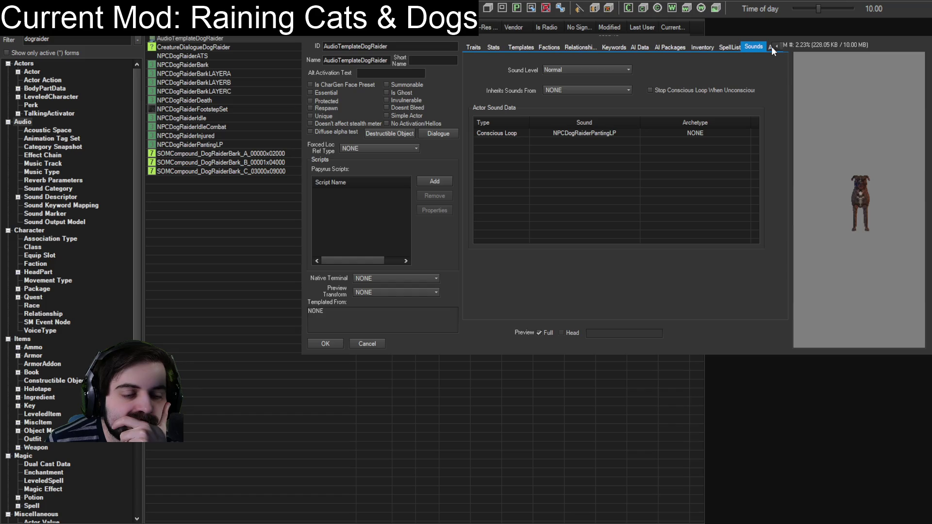
click(368, 344)
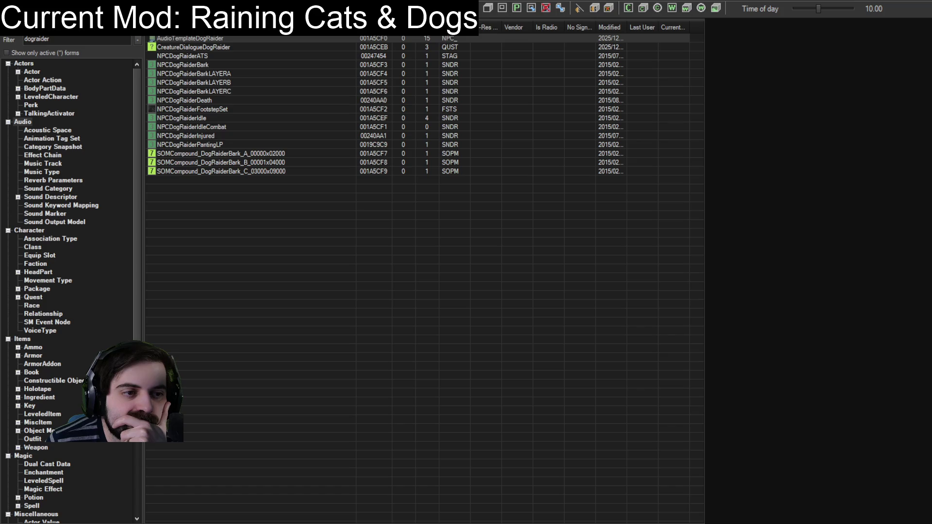
- Open the NPCDogRaiderInjured sound record and confirm its changes
click(194, 100)
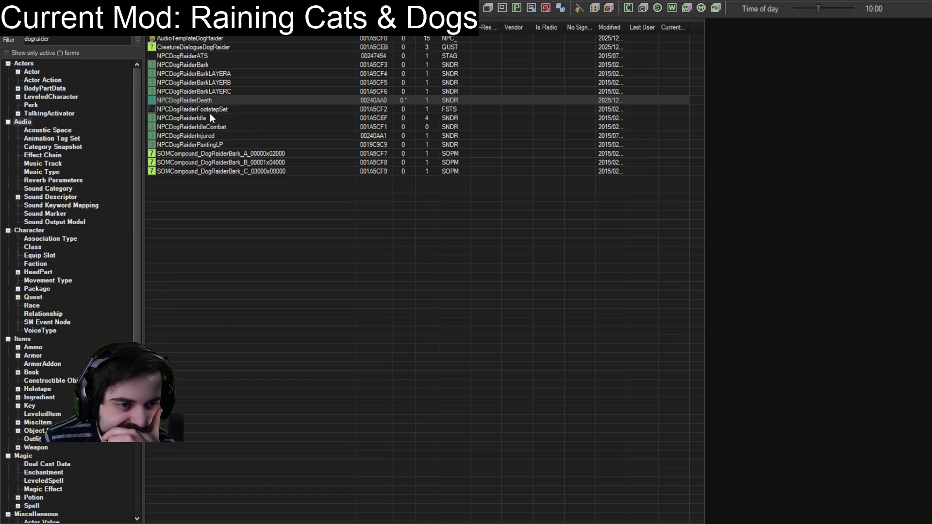
click(202, 137)
double_click(203, 136)
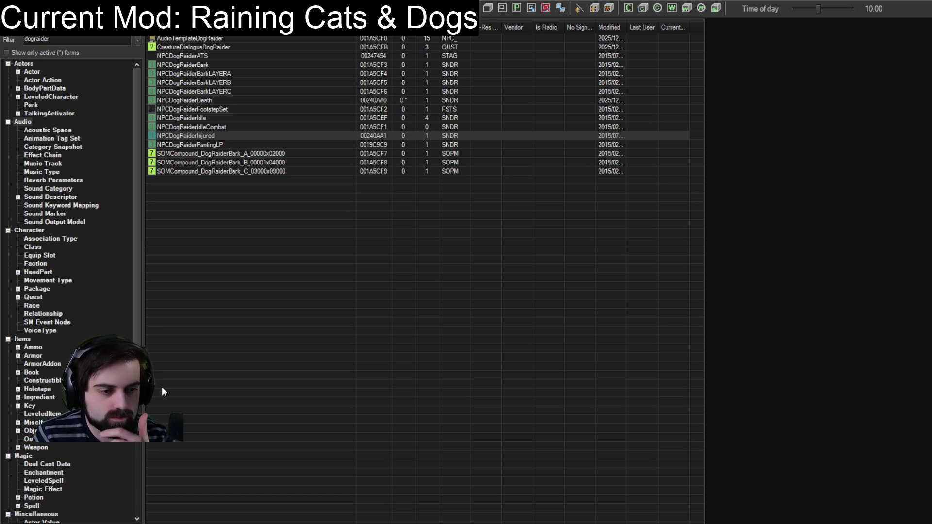
key(Return)
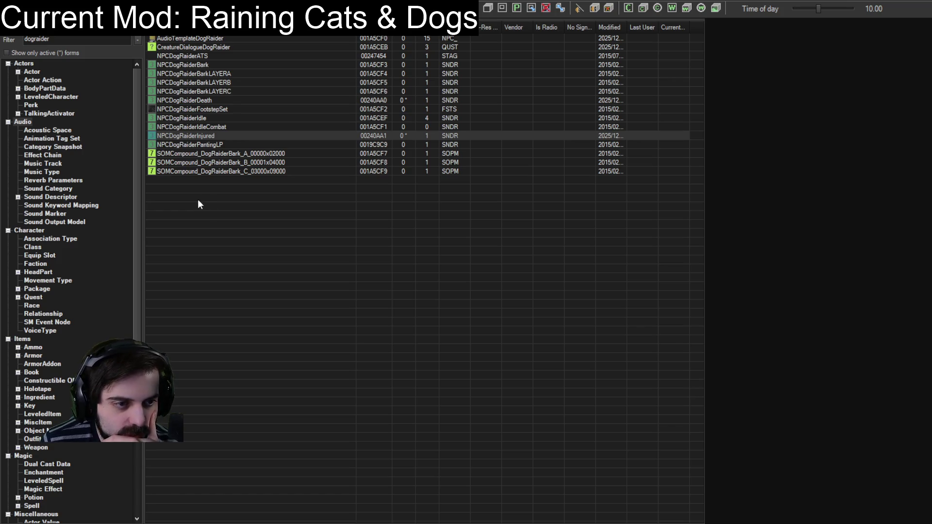
- Filter the object list by 'dog', show Actor records, and inspect EncRaiderDog01
double_click(49, 39)
text(vier)
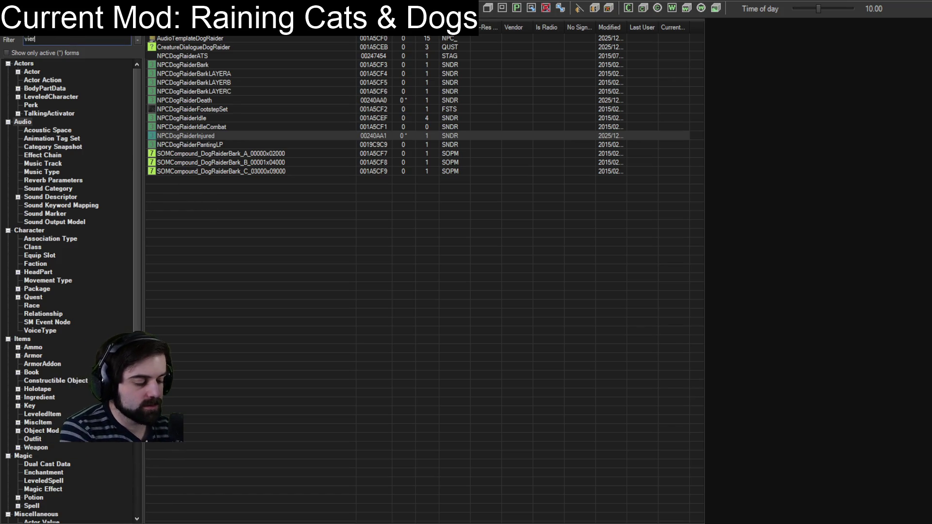
key(BackSpace)
key(BackSpace)
key(BackSpace)
text(dog)
click(30, 72)
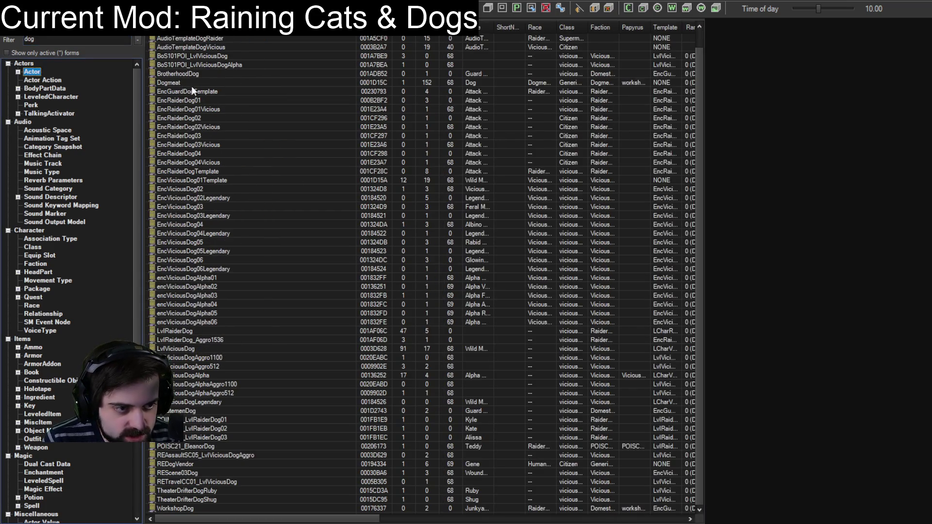
double_click(181, 102)
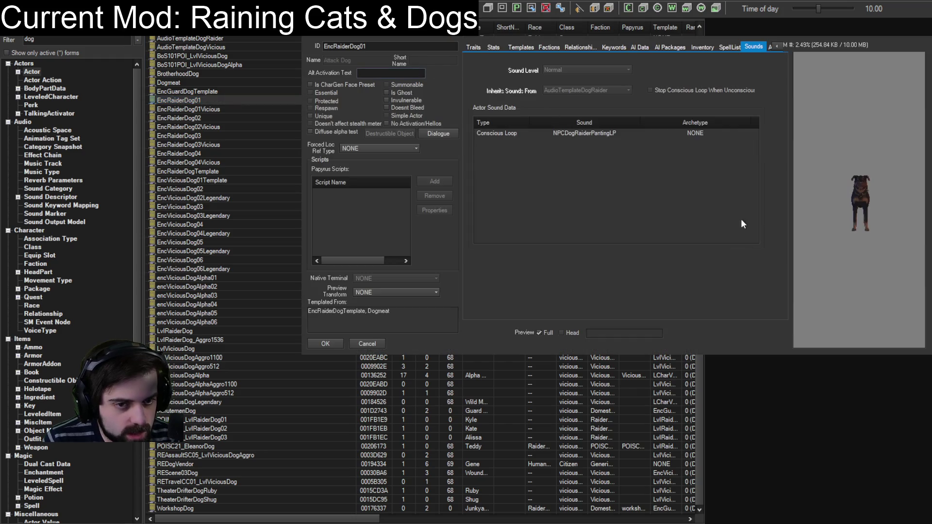
click(379, 345)
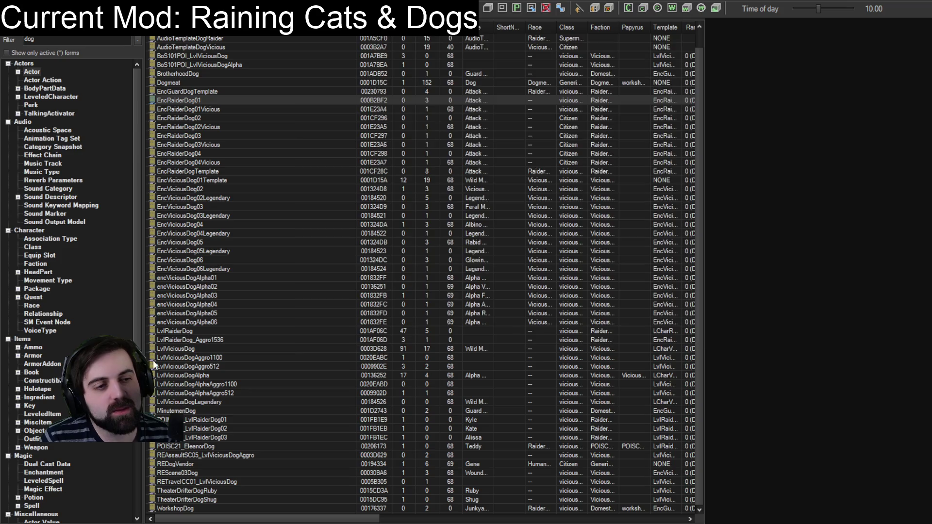
double_click(194, 101)
click(374, 343)
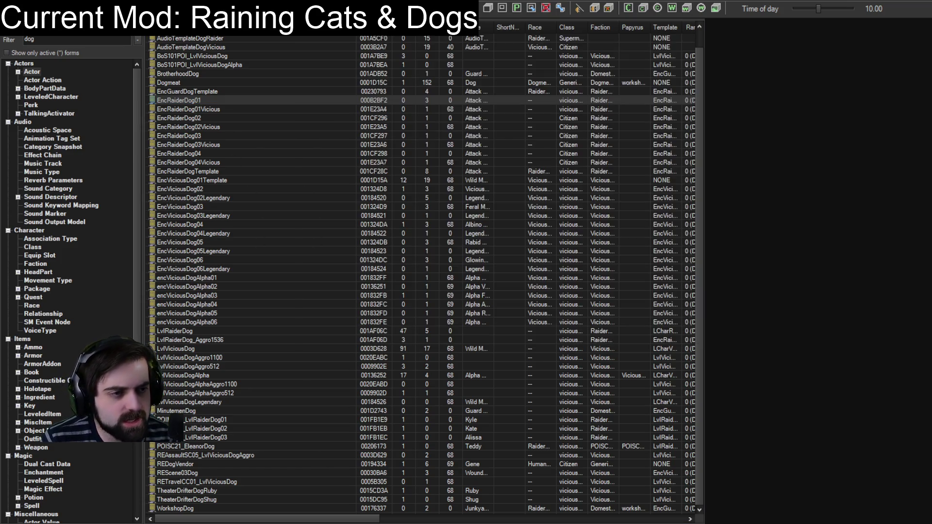
text(vi)
- Filter quests by 'viewer', open ViewerMods1 and confirm the RainCatsDogs script is attached
double_click(29, 39)
text(viewer)
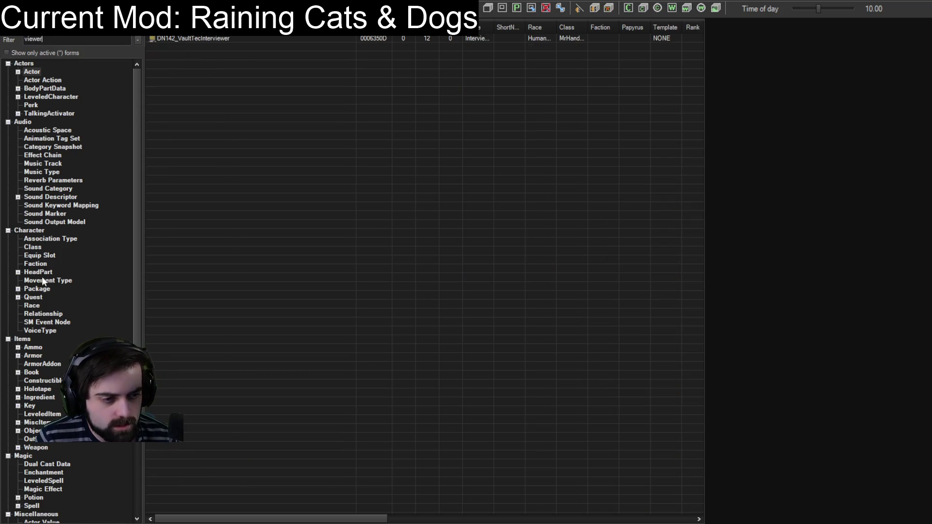
click(33, 297)
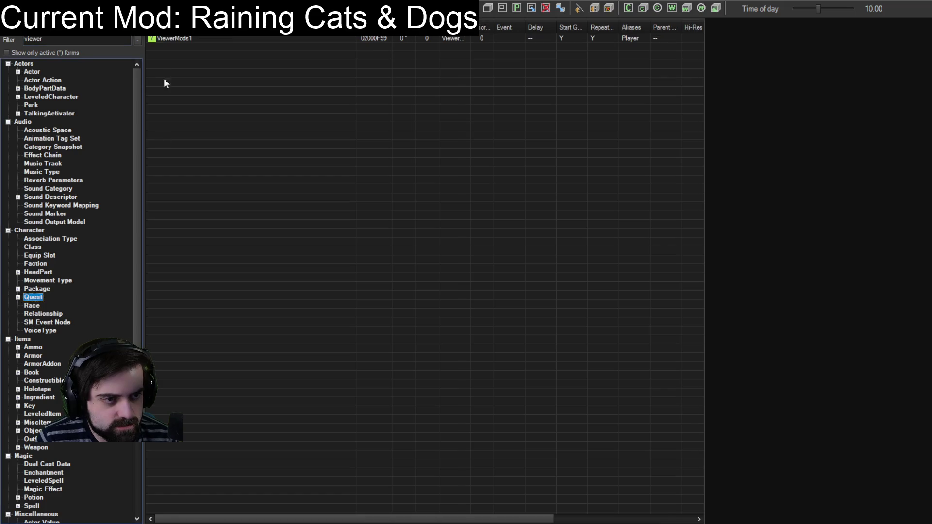
double_click(172, 39)
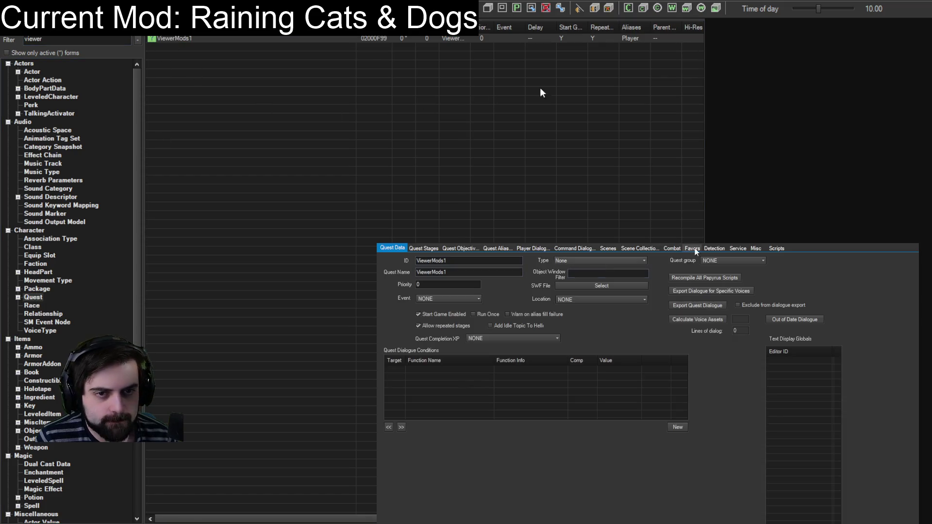
click(776, 248)
click(403, 288)
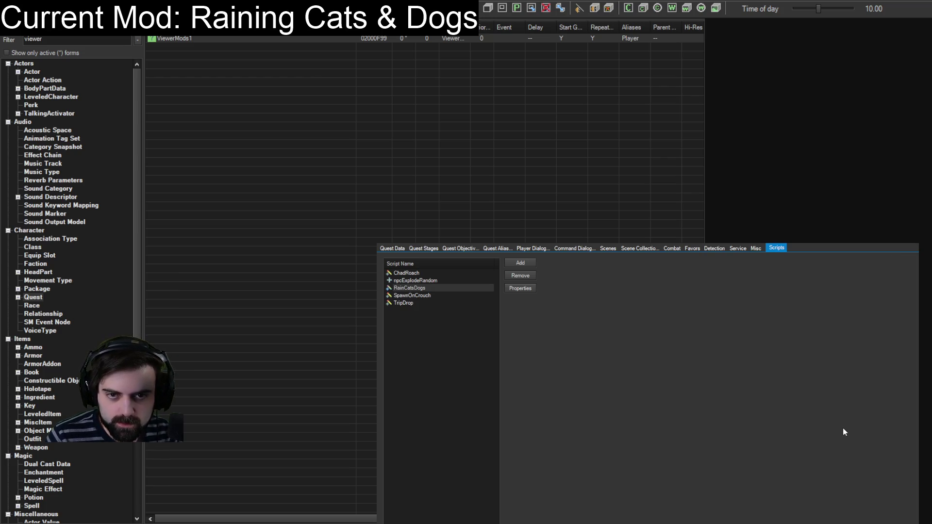
click(853, 435)
key(Escape)
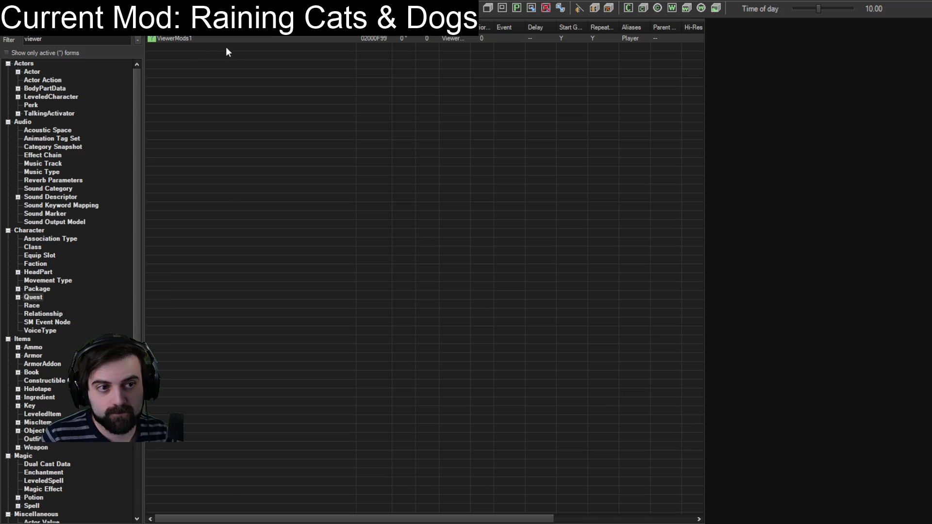
- Reopen ViewerMods1 to its general data, close it, and return to RainCatsDogs.psc
double_click(177, 39)
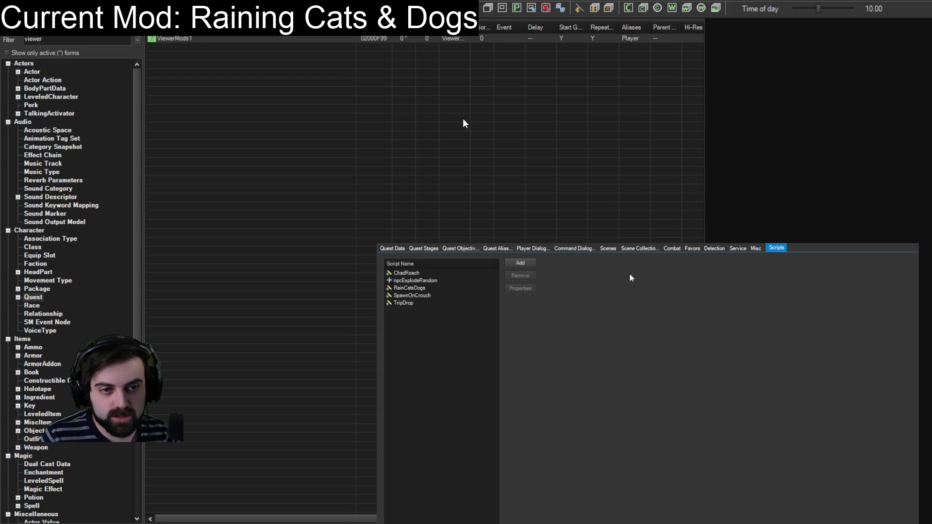
click(393, 248)
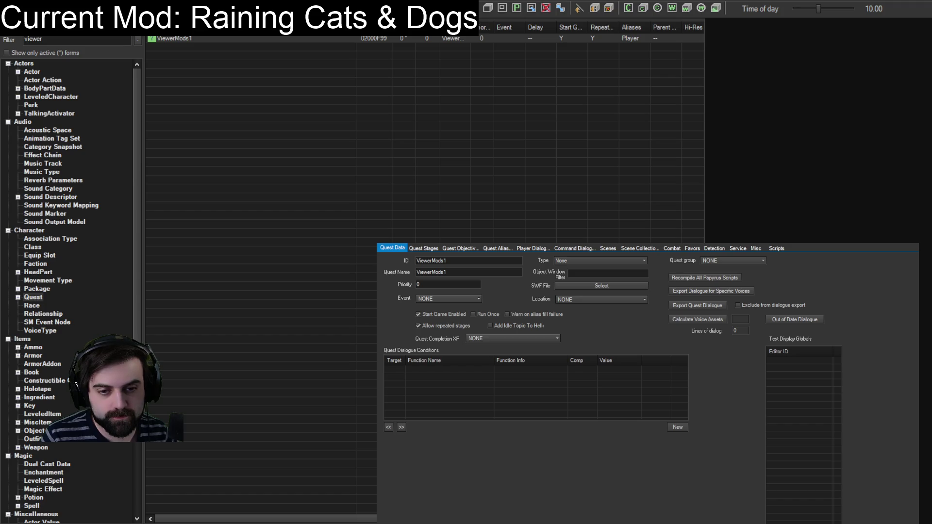
key(Escape)
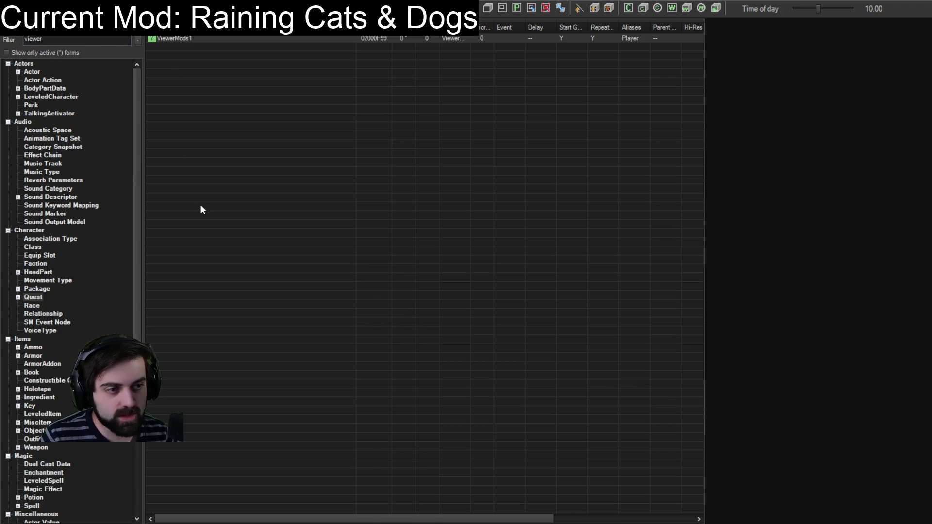
key(alt+Tab)
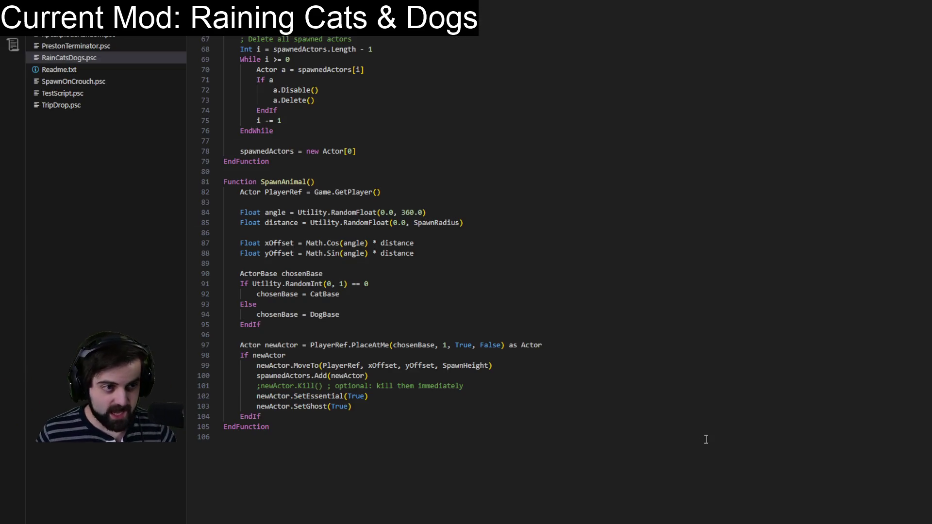
- Change line 35's rain check threshold from <= 100 to <= 5
scroll(492, 379, up, 14)
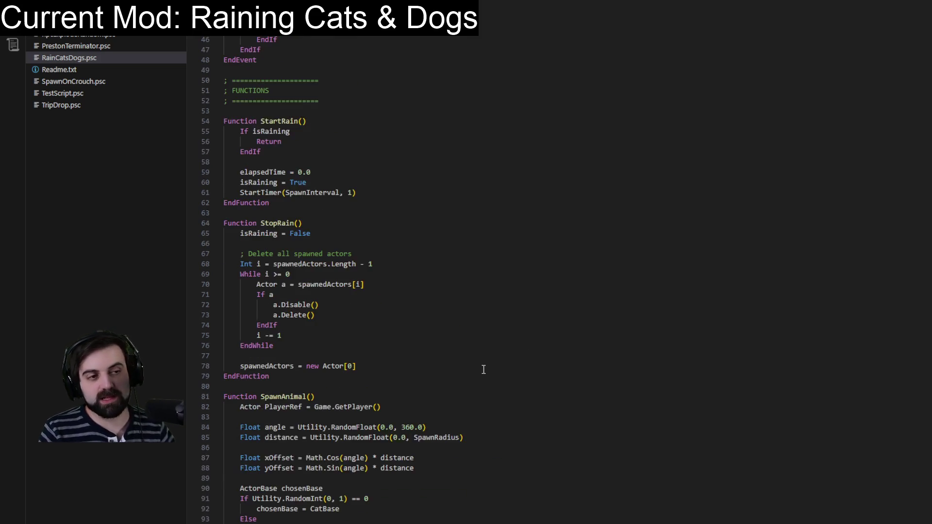
scroll(475, 331, up, 5)
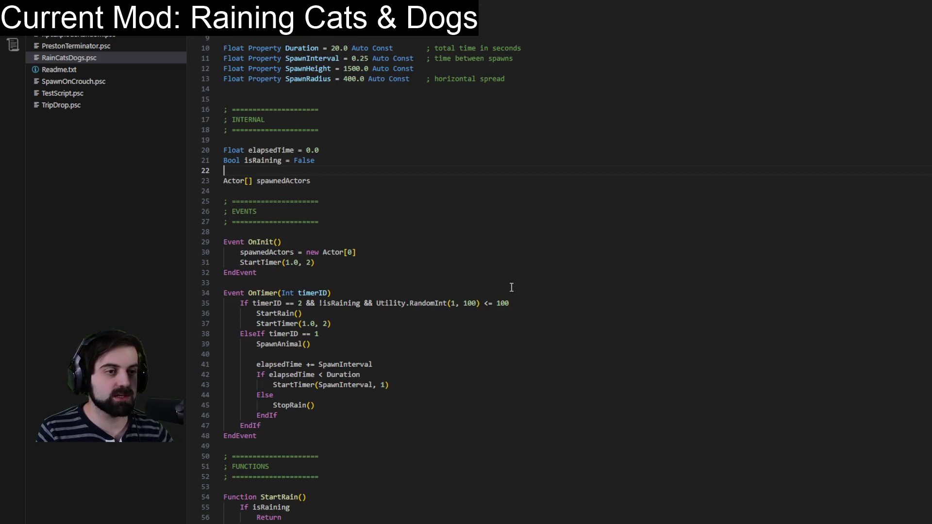
drag(511, 304, 440, 303)
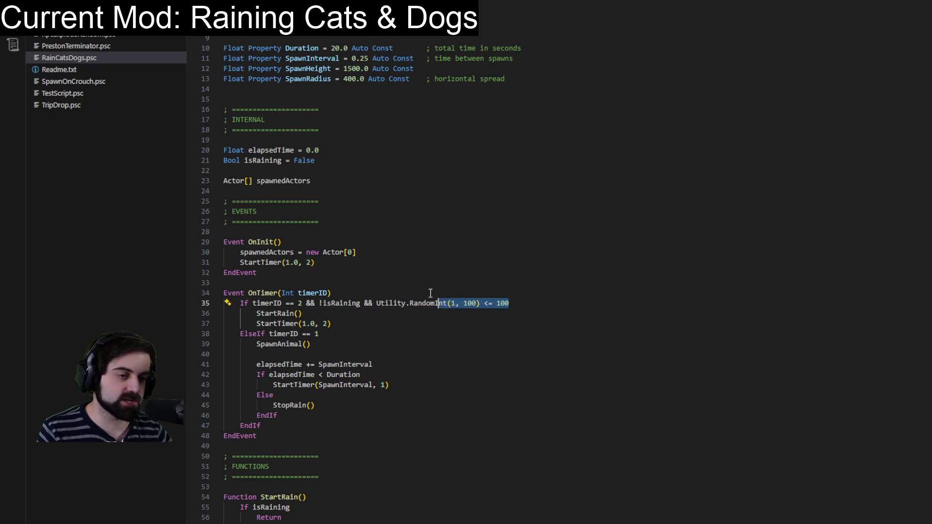
click(511, 303)
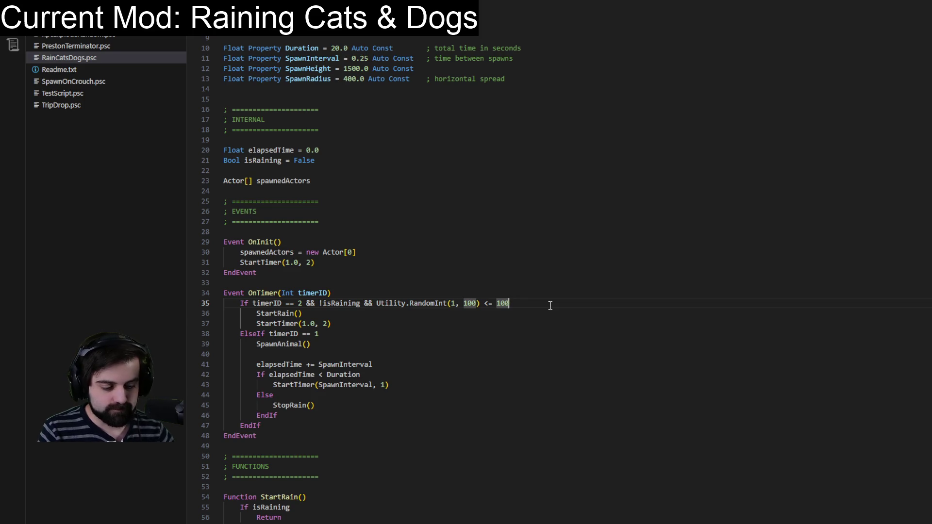
key(BackSpace)
key(BackSpace)
key(BackSpace)
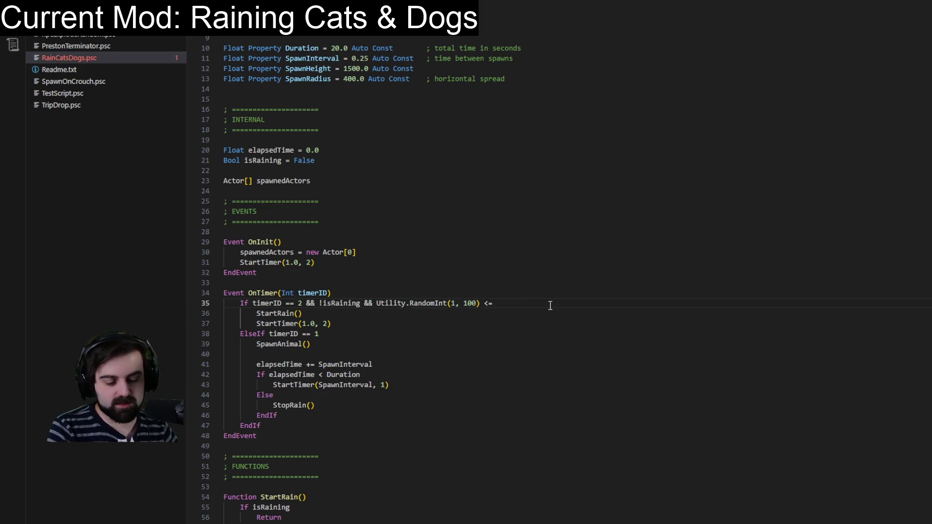
text( 5)
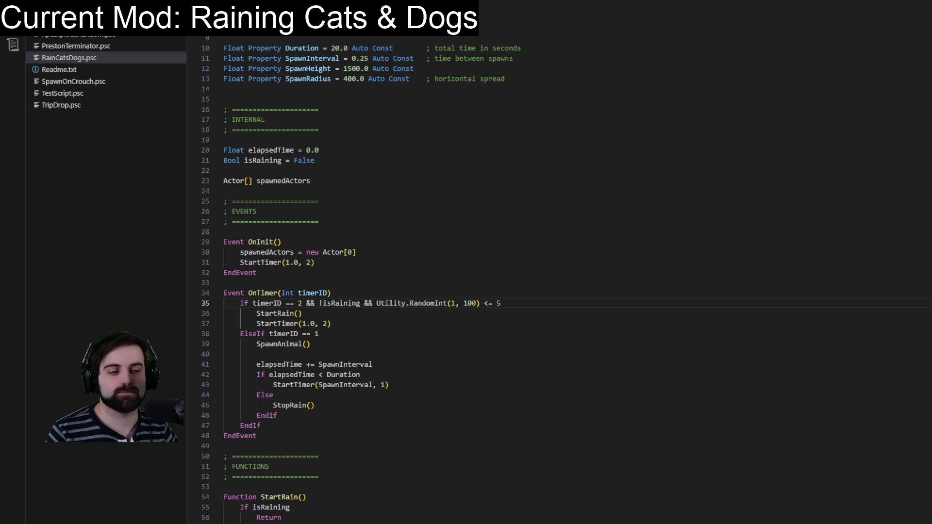
key(alt+Tab)
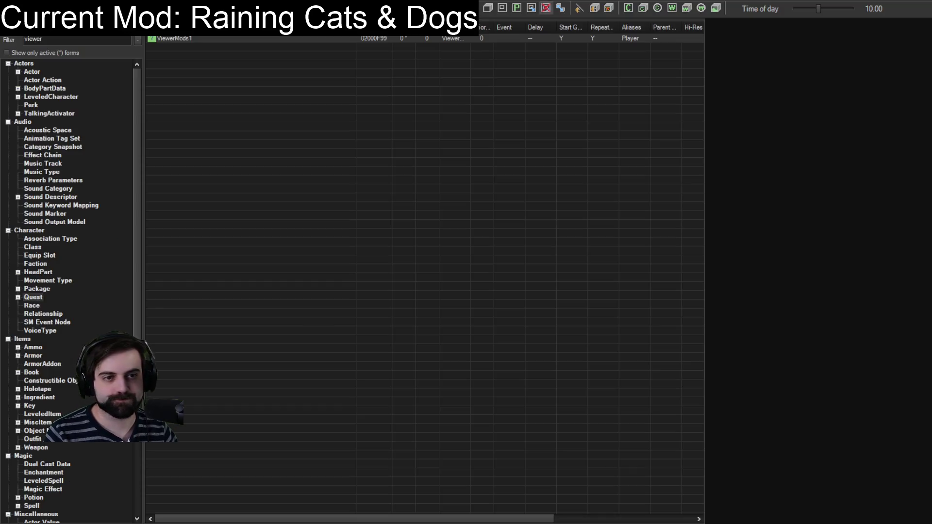
- Open the ViewerMods1 quest's data window and close it with Escape
click(168, 38)
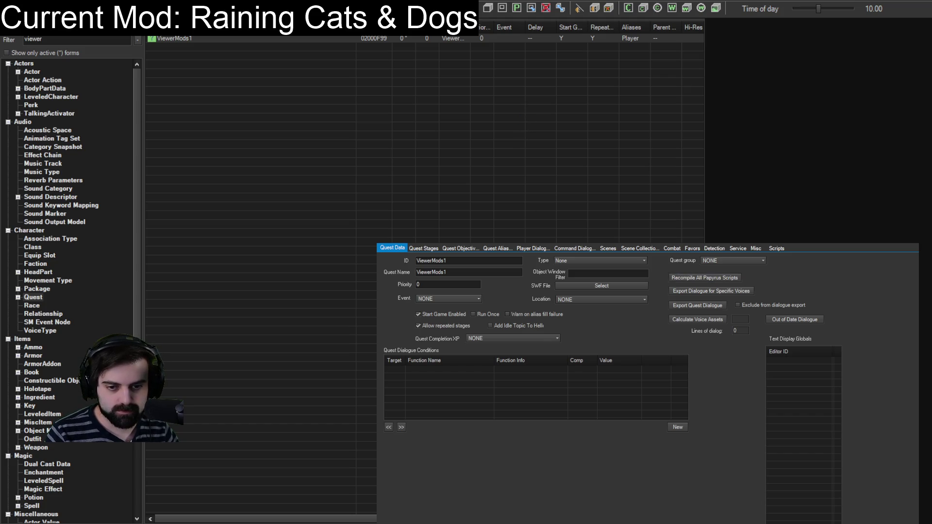
key(Escape)
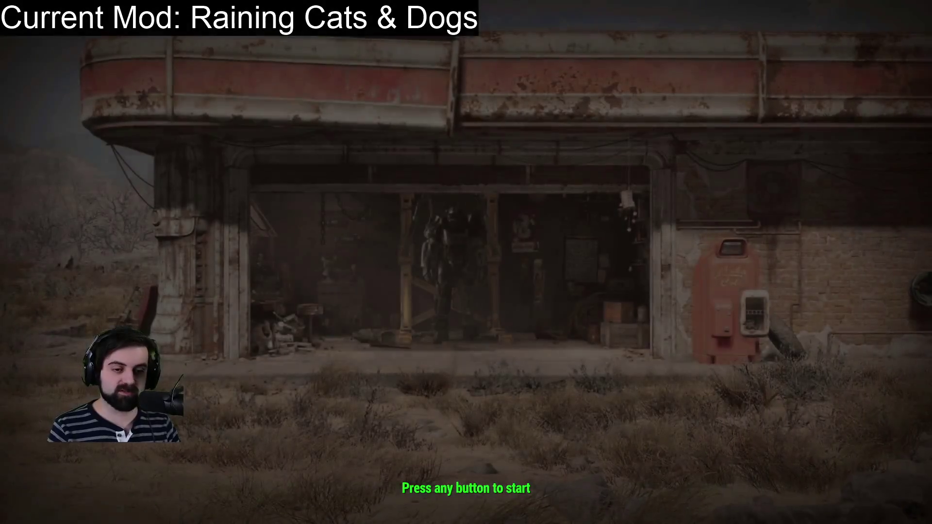
- Load the Commonwealth save from the main menu, play, then pause the game
key(Return)
click(238, 273)
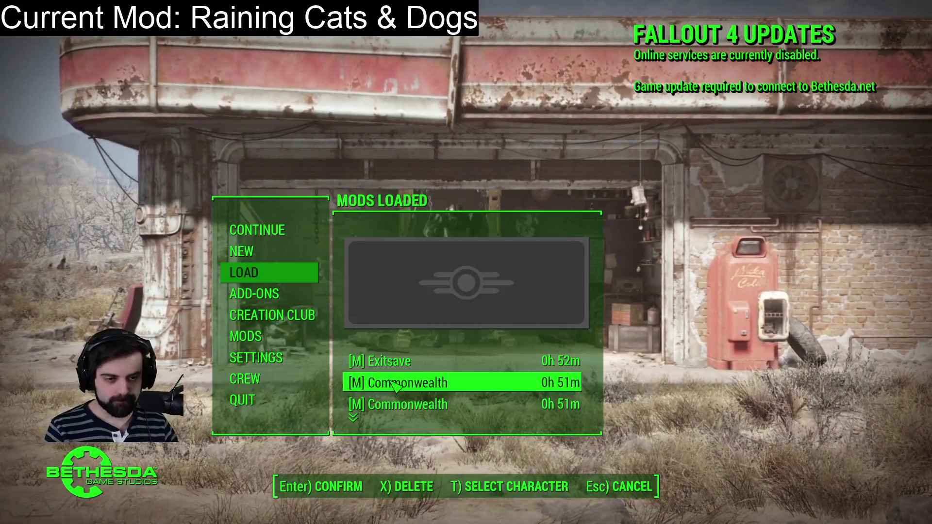
click(408, 383)
key(Return)
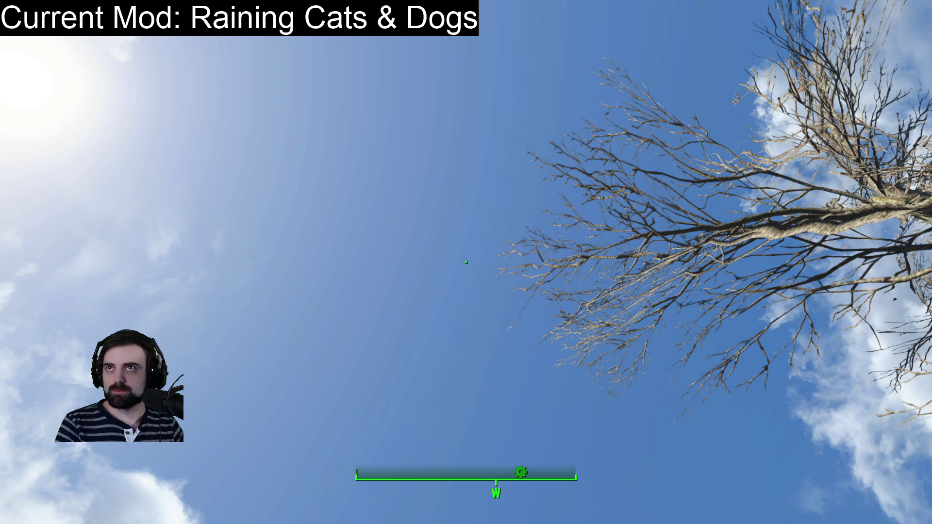
key(Escape)
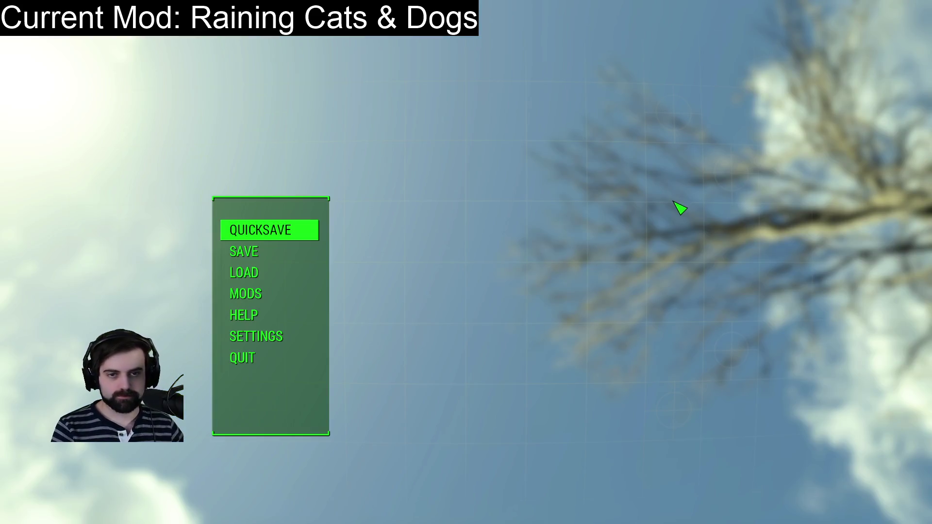
- Resume the game and explore Sanctuary
key(Escape)
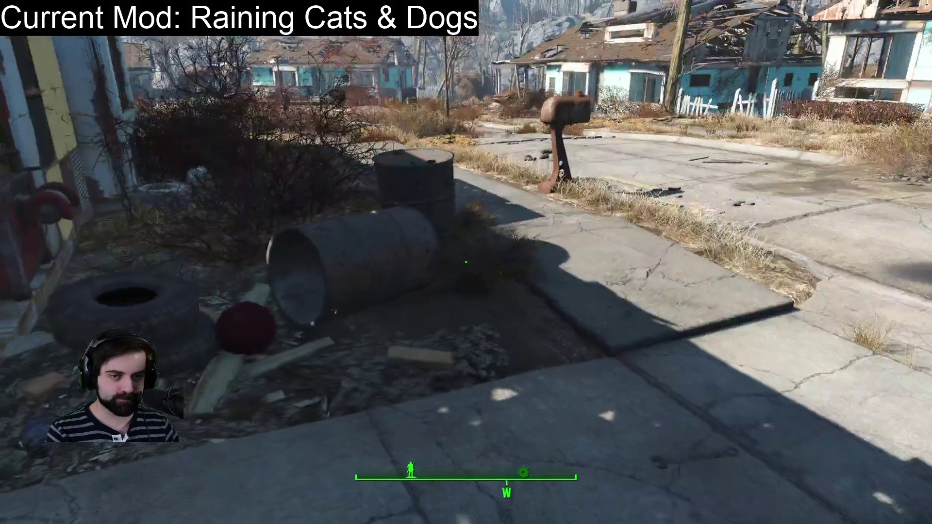
key(e)
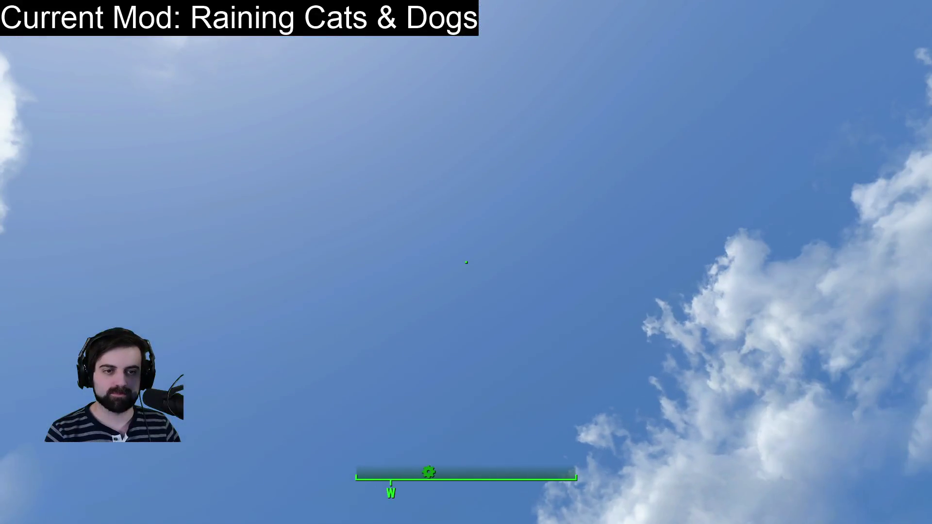
mouse_move(466, 262)
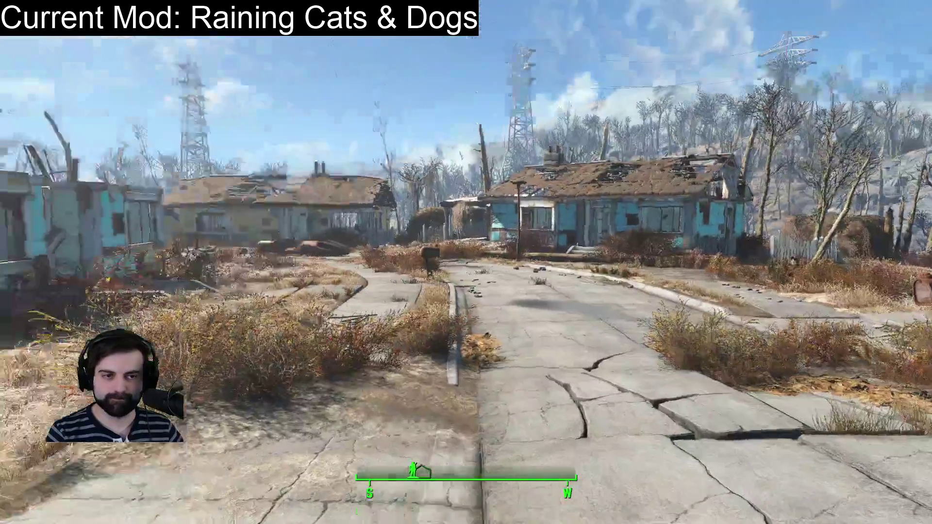
- Quit Fallout 4 to the desktop and bring RainCatsDogs.psc back up
key(Escape)
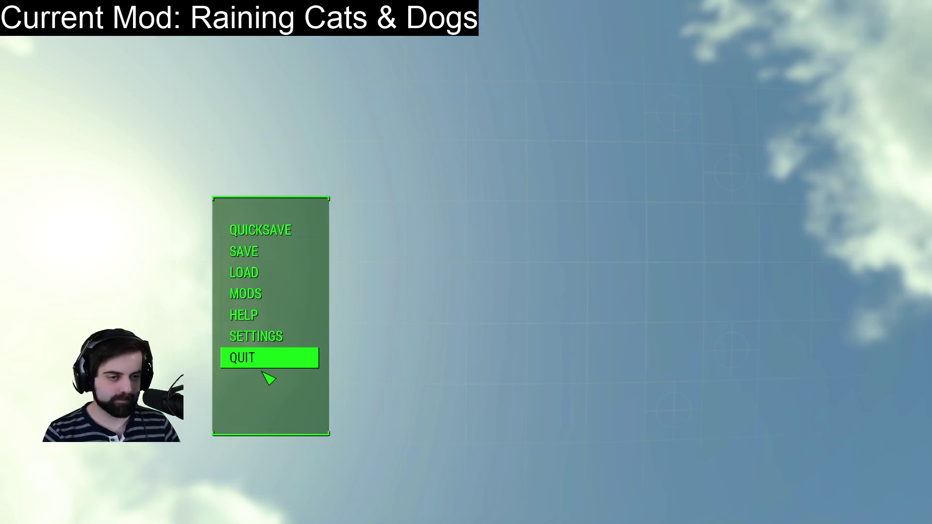
click(252, 363)
click(480, 491)
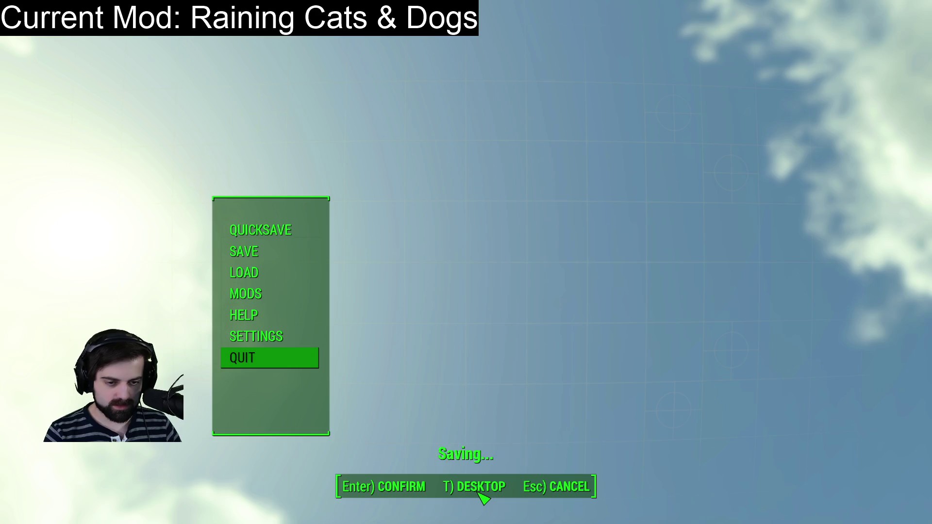
key(alt+Tab)
key(Down)
key(Down)
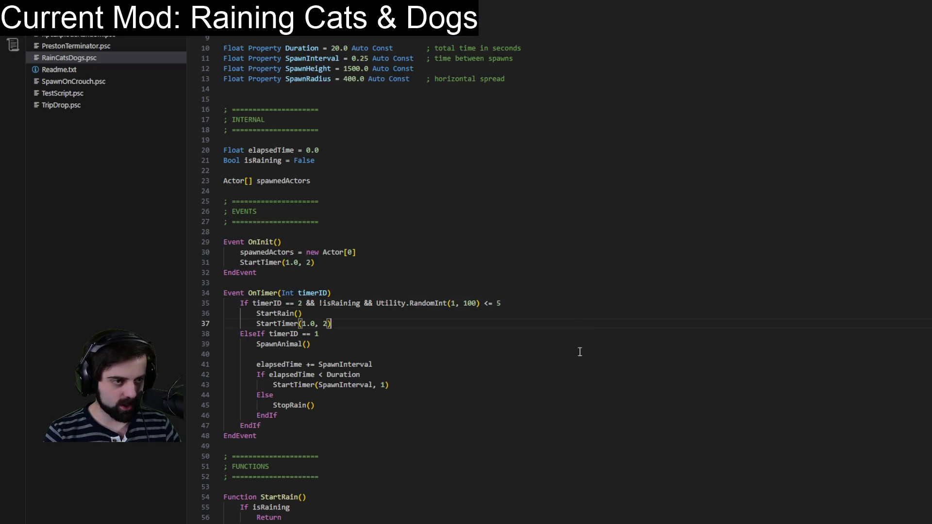
- Append 0 to line 35's threshold so the check reads RandomInt(1, 100) <= 50
scroll(423, 308, down, 3)
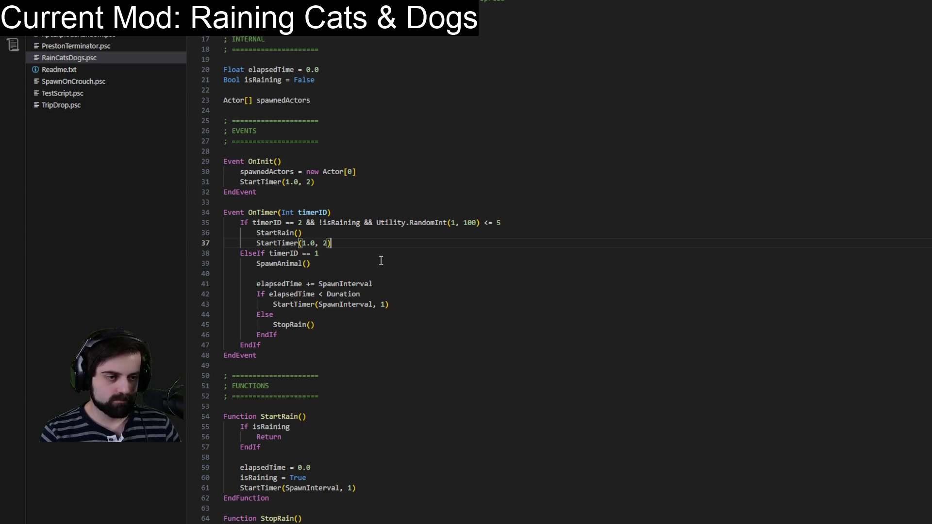
right_click(381, 261)
key(Escape)
mouse_move(284, 243)
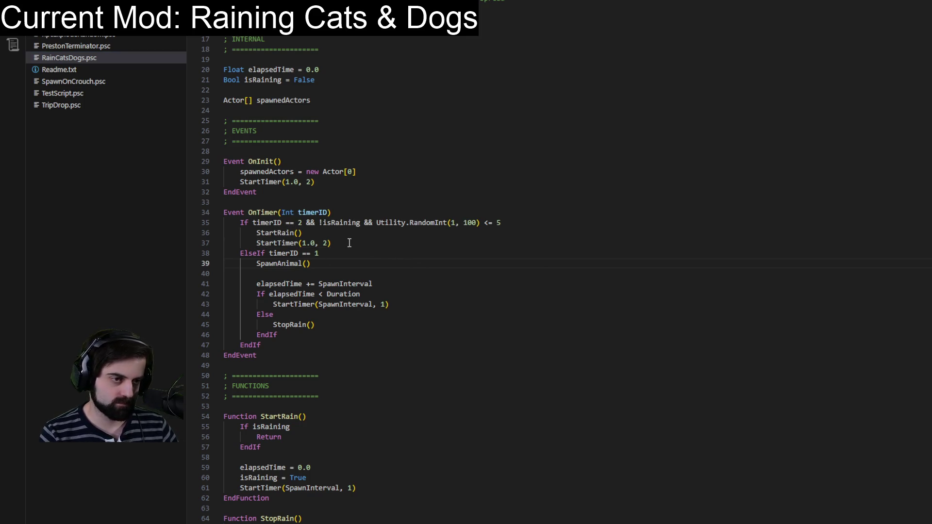
click(503, 222)
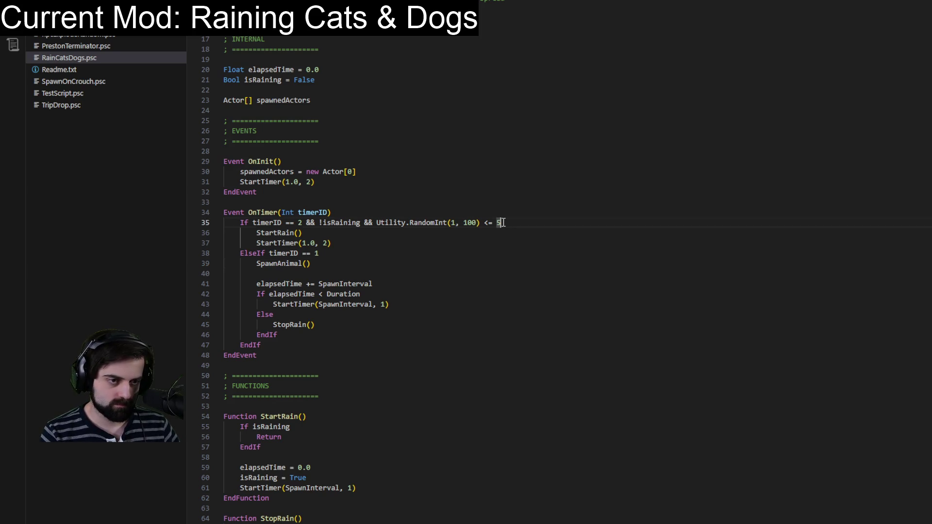
text(0)
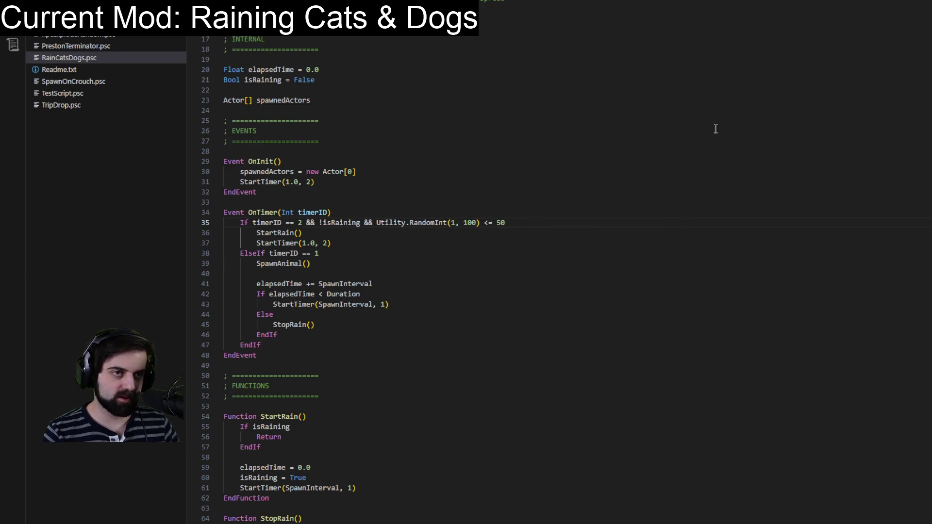
key(alt+Tab)
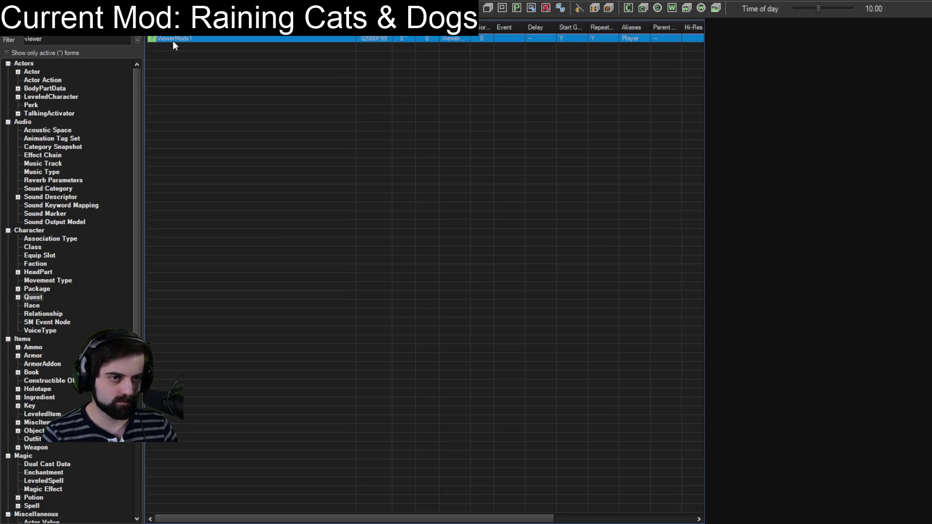
double_click(171, 39)
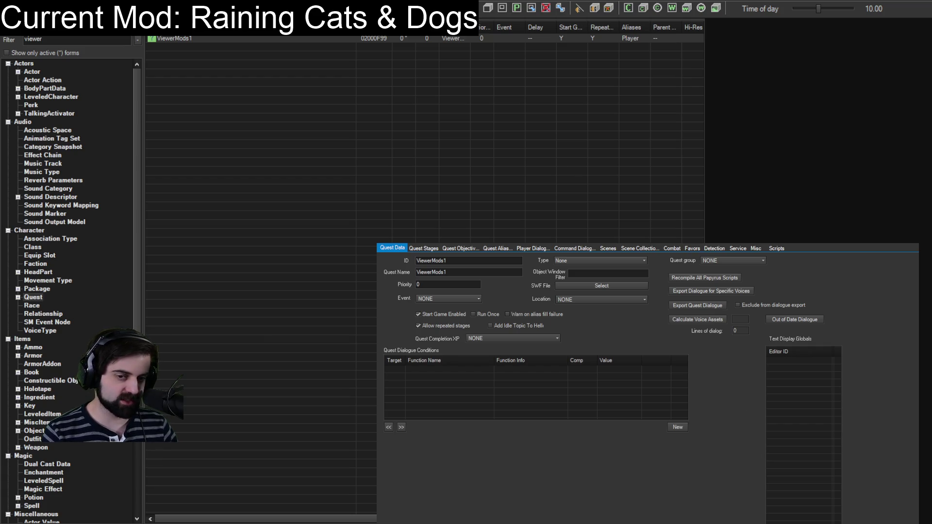
key(Escape)
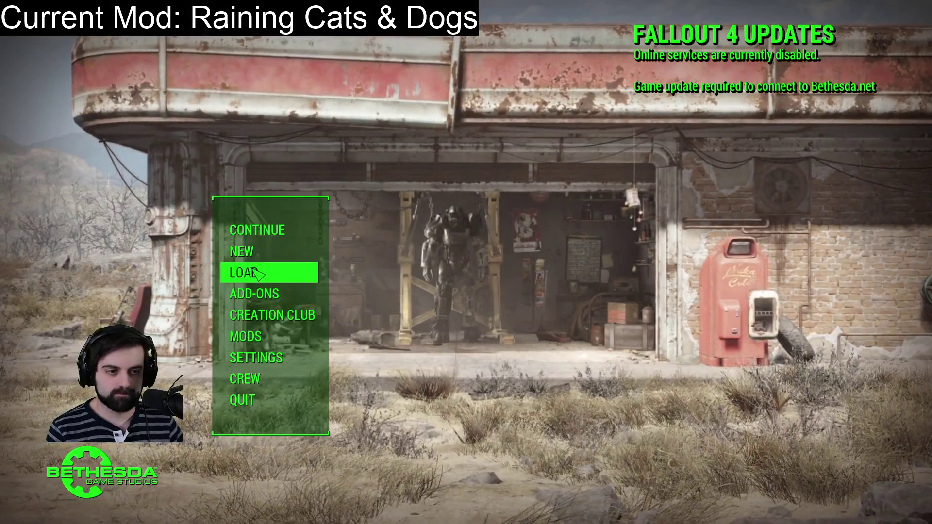
- Choose LOAD, select the Commonwealth save and confirm loading it
click(257, 273)
click(388, 383)
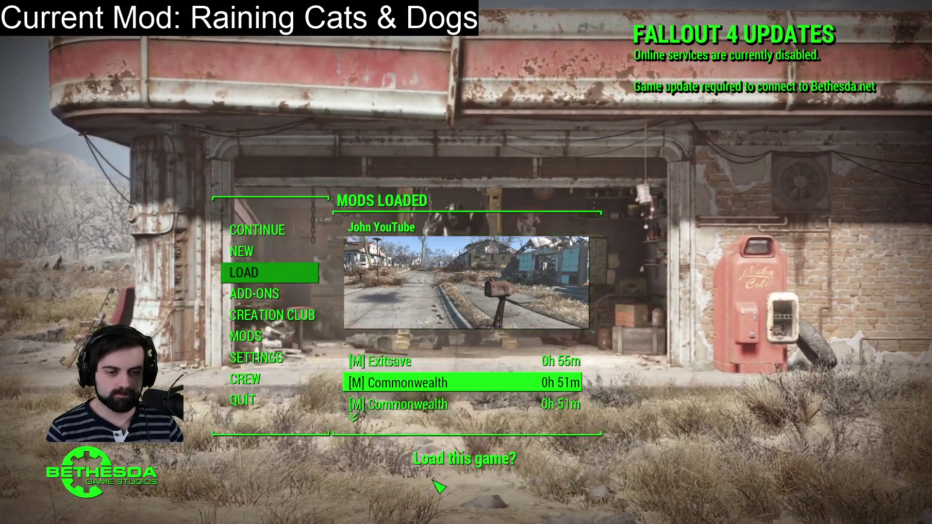
click(434, 481)
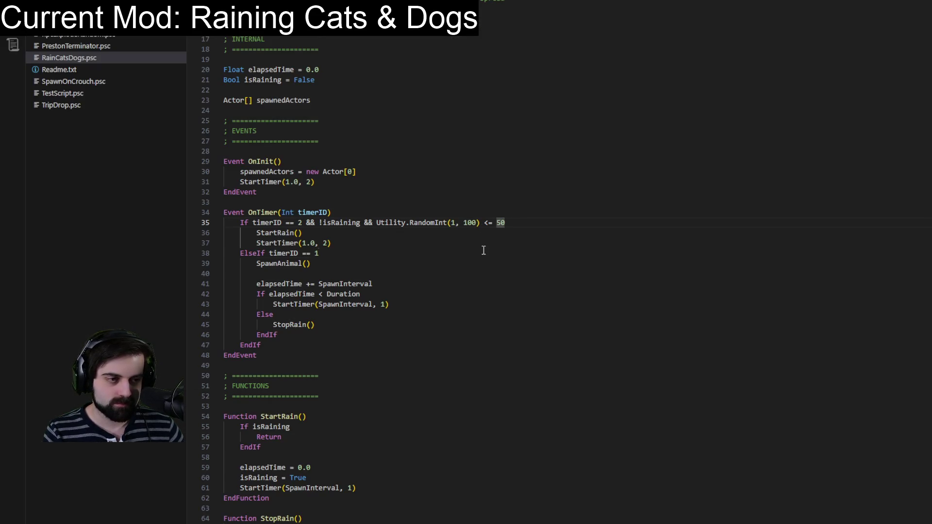
- Place the caret on the ElseIf timerID line in OnTimer
click(483, 250)
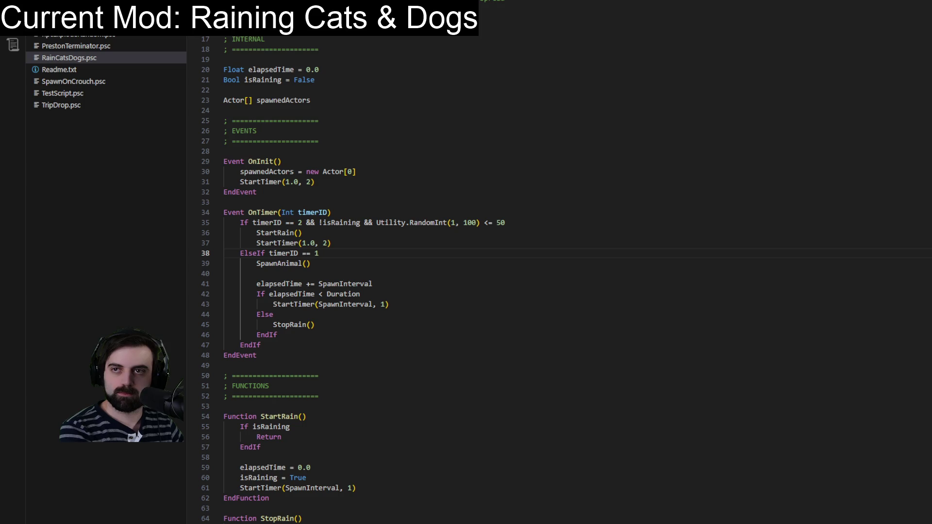
- Review the isRaining = True and isRaining = False lines in StartRain and StopRain
key(Up)
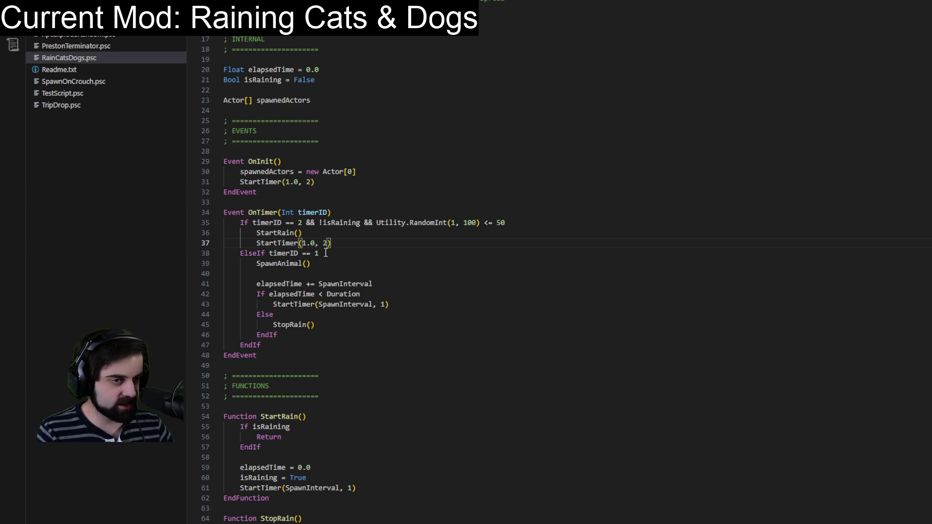
click(281, 233)
scroll(281, 231, down, 5)
scroll(282, 230, down, 2)
click(241, 263)
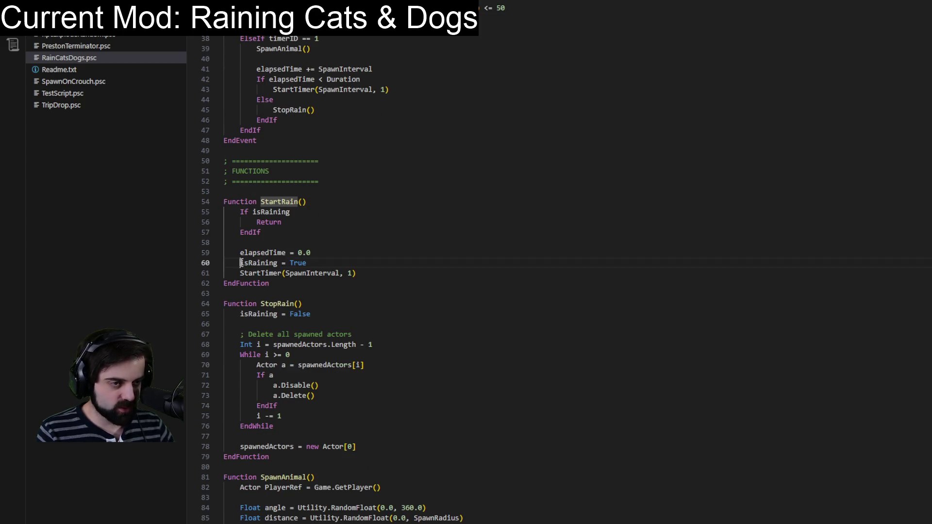
shift+click(313, 262)
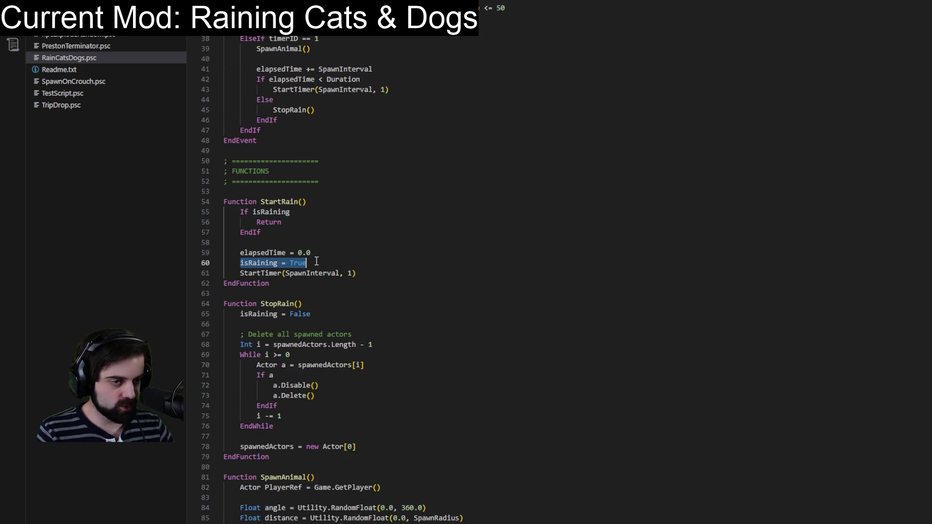
click(279, 303)
click(242, 314)
shift+click(322, 313)
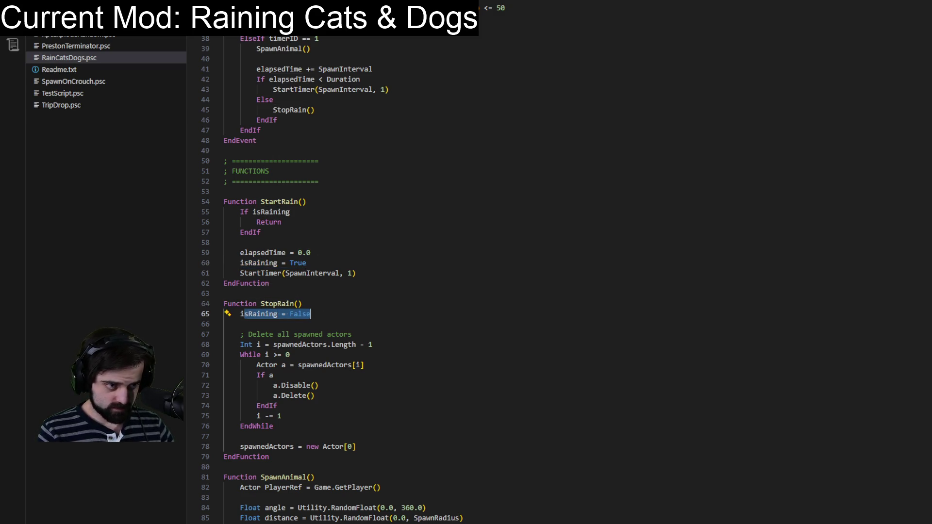
scroll(266, 124, up, 4)
- Change line 35's rain threshold from <= 50 to <= 10
drag(265, 123, 267, 115)
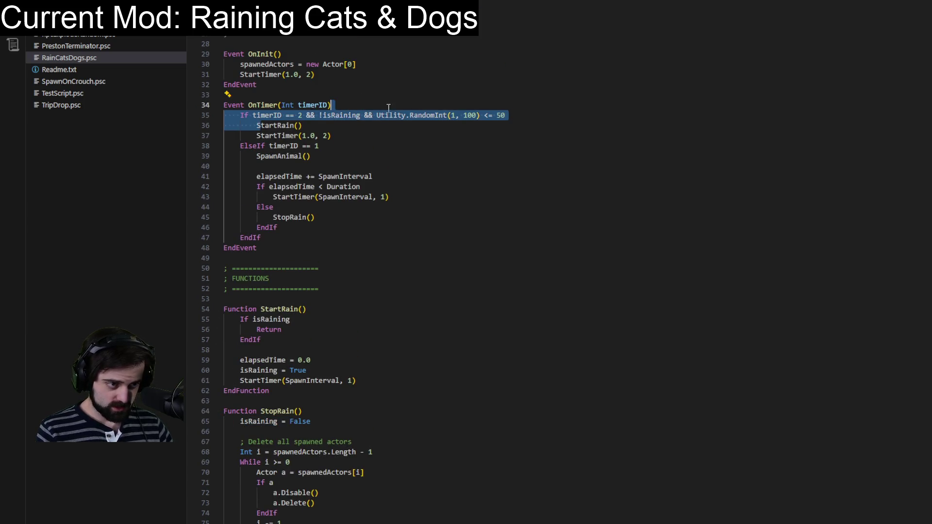
click(423, 162)
click(499, 115)
key(BackSpace)
text(1)
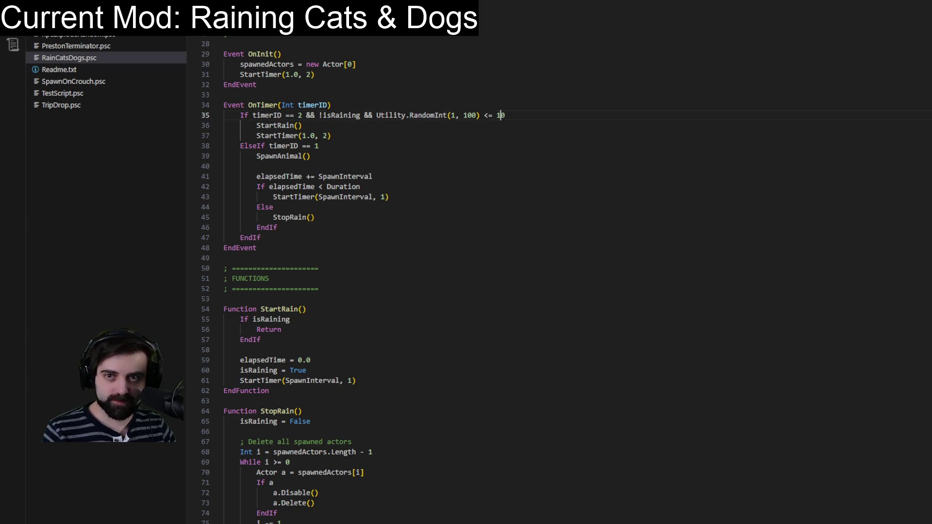
key(alt+Tab)
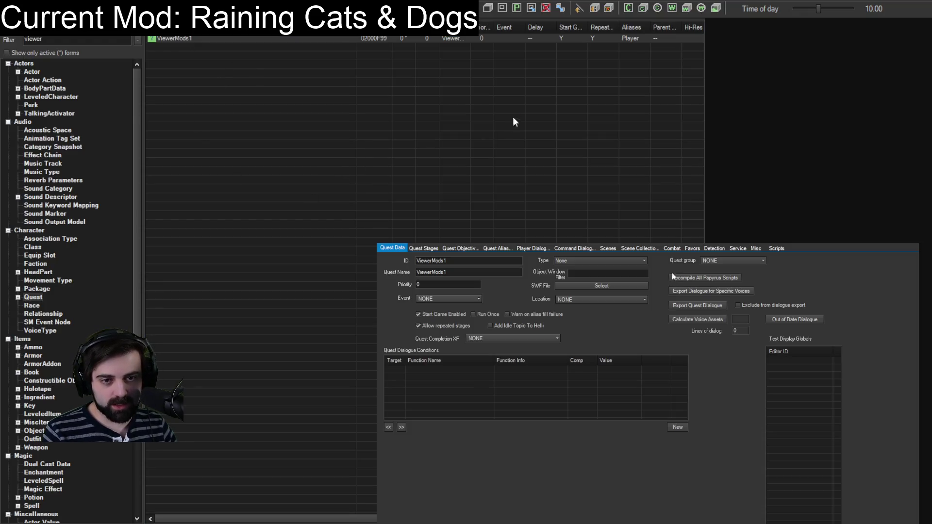
- Close the ViewerMods1 quest properties window with Escape
key(Escape)
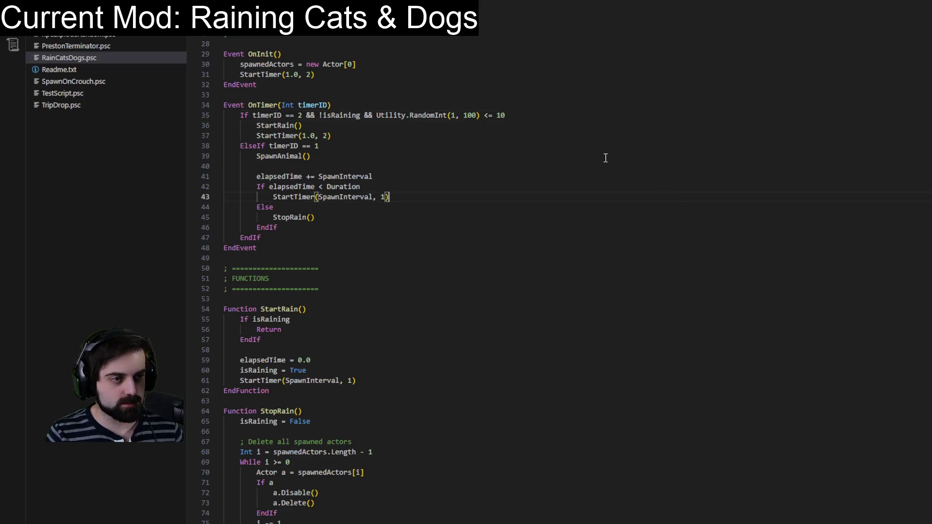
- Paste RainyWeather.SetActive(true, false) into StartRain, just below the isRaining check
scroll(566, 162, up, 6)
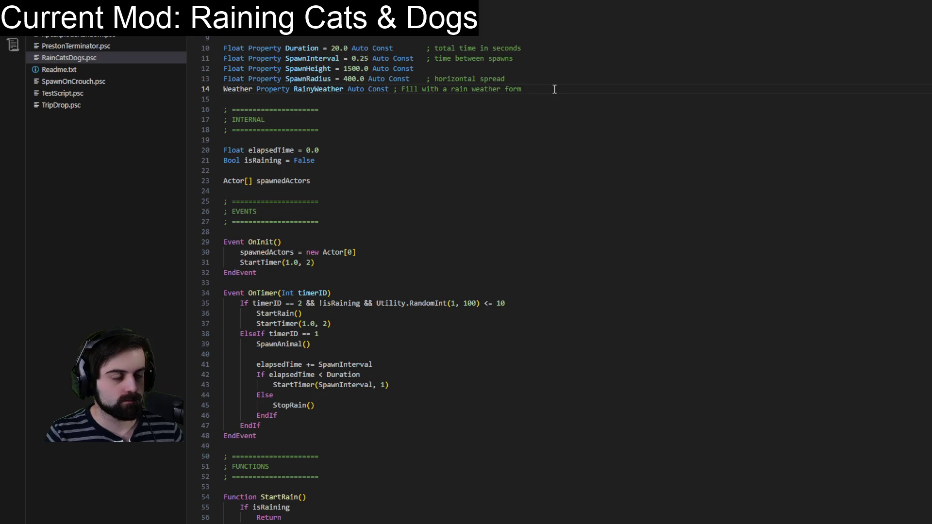
click(335, 109)
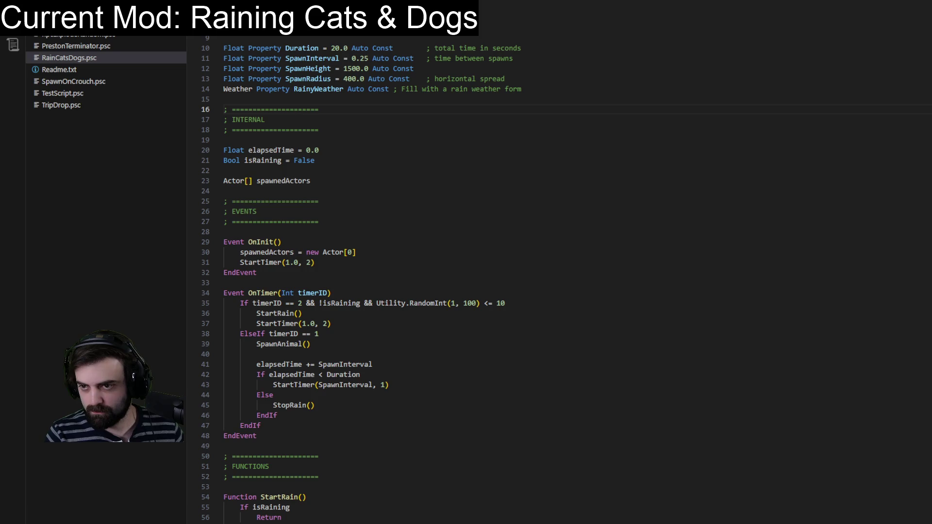
scroll(696, 260, down, 8)
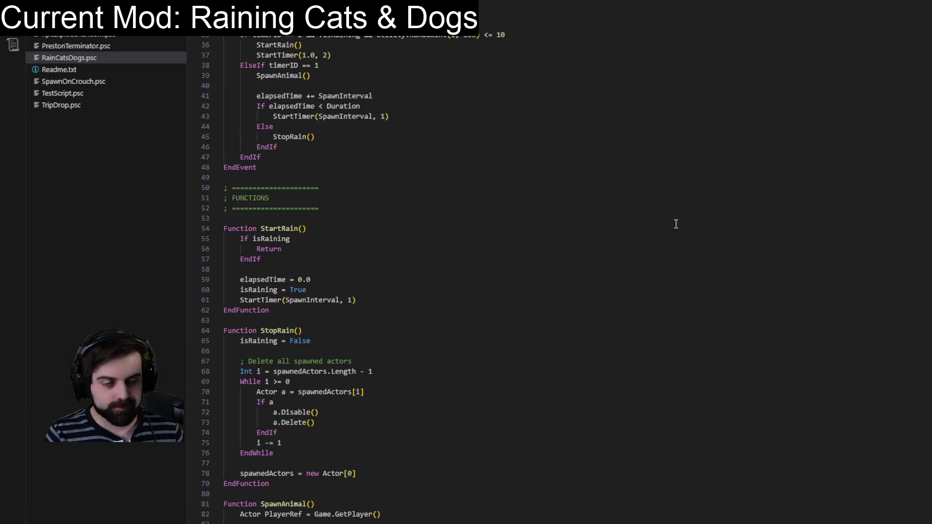
scroll(531, 285, down, 9)
scroll(381, 194, up, 3)
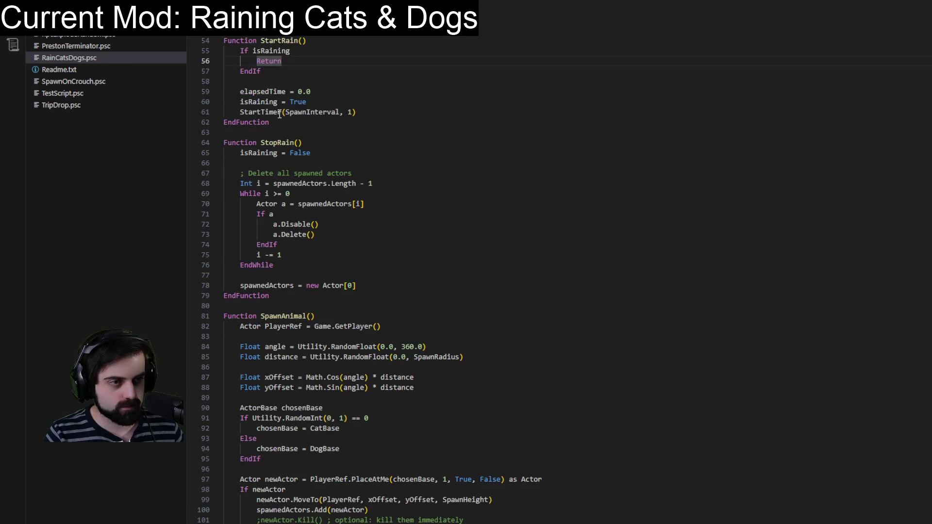
click(330, 40)
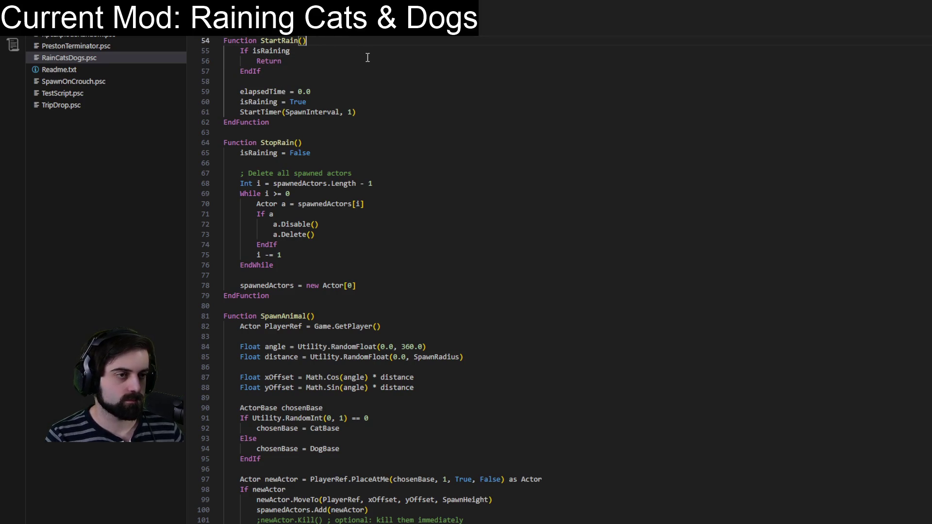
click(351, 80)
text(RainyWeather.SetActive(true, false) ; (abOverride, abAccelerate))
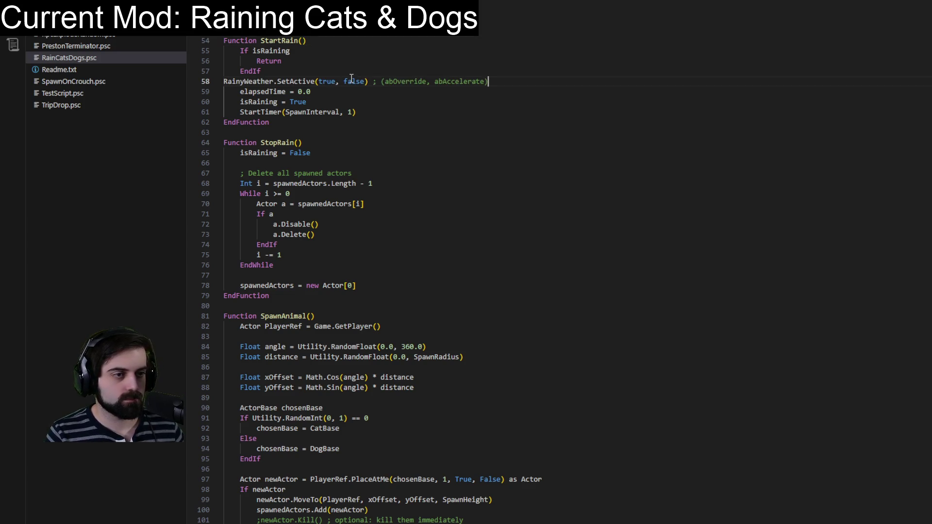
- Surround the RainyWeather call with blank lines and indent it one level
click(283, 73)
key(Return)
click(492, 91)
key(Return)
click(224, 92)
key(Tab)
click(356, 51)
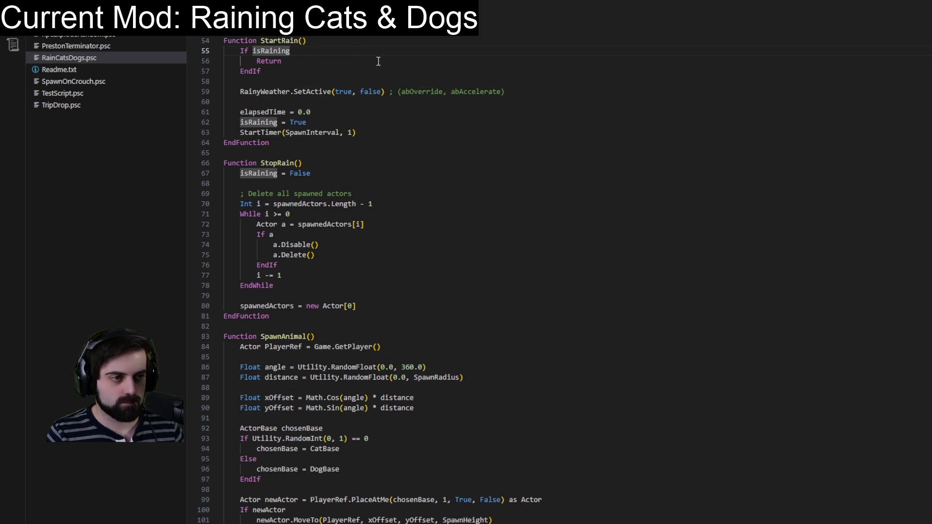
mouse_move(244, 94)
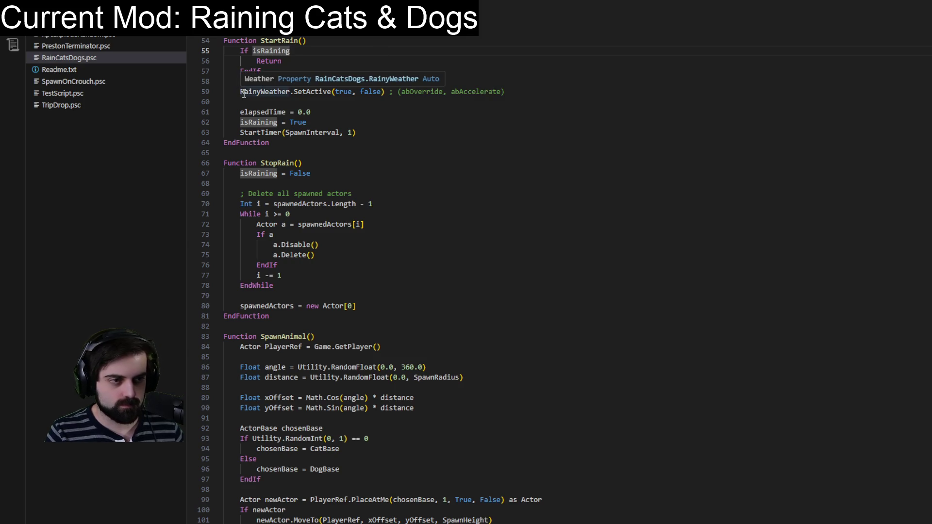
mouse_move(313, 92)
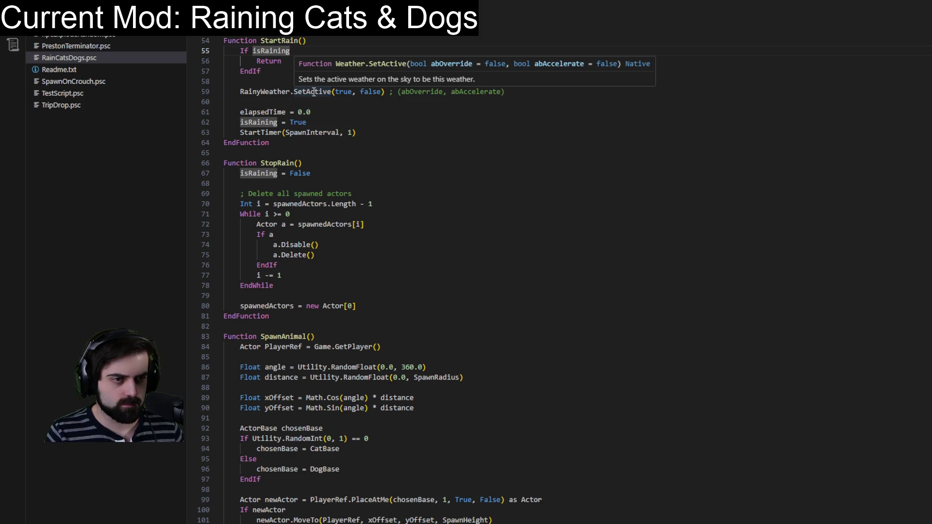
scroll(321, 82, up, 8)
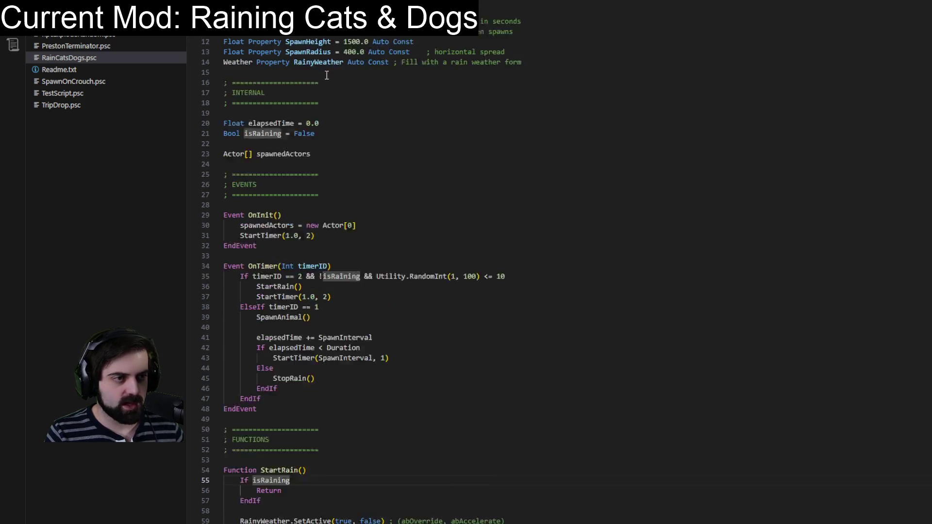
- Duplicate the RainyWeather property line and rename the copy to SunnyWeather
scroll(327, 75, up, 1)
click(525, 89)
key(shift+Home)
key(ctrl+c)
key(End)
key(Return)
key(ctrl+v)
drag(295, 99, 315, 99)
text(Sunny)
- Add SunnyWeather.SetActive(true, false) to StopRain by pasting and renaming the weather call
scroll(447, 136, down, 5)
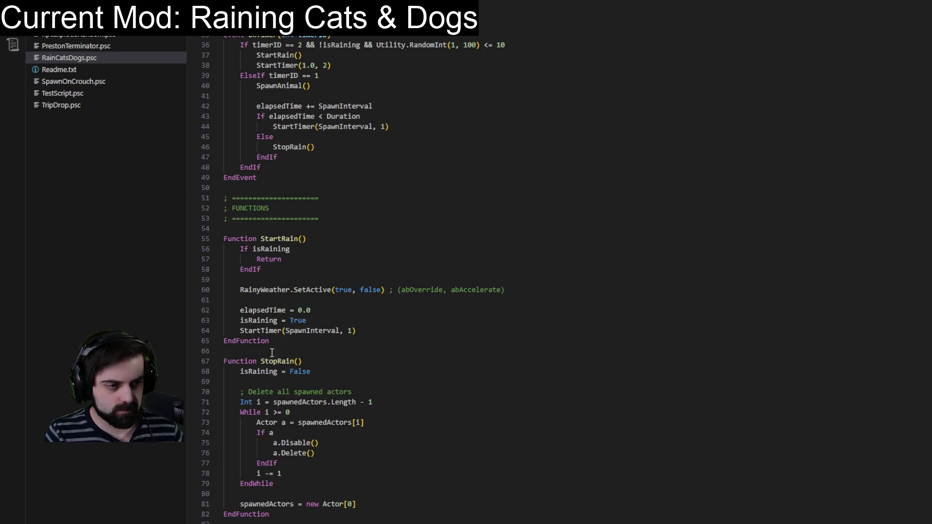
drag(520, 289, 520, 283)
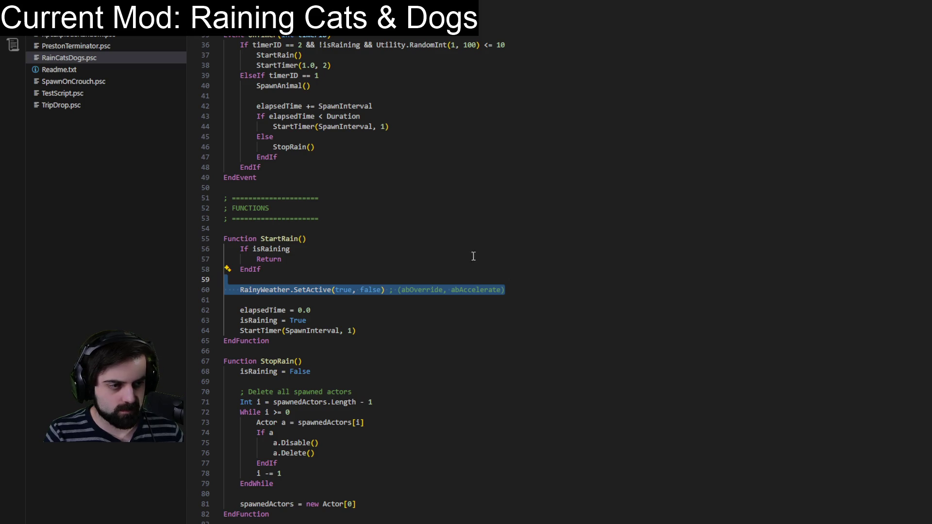
click(395, 379)
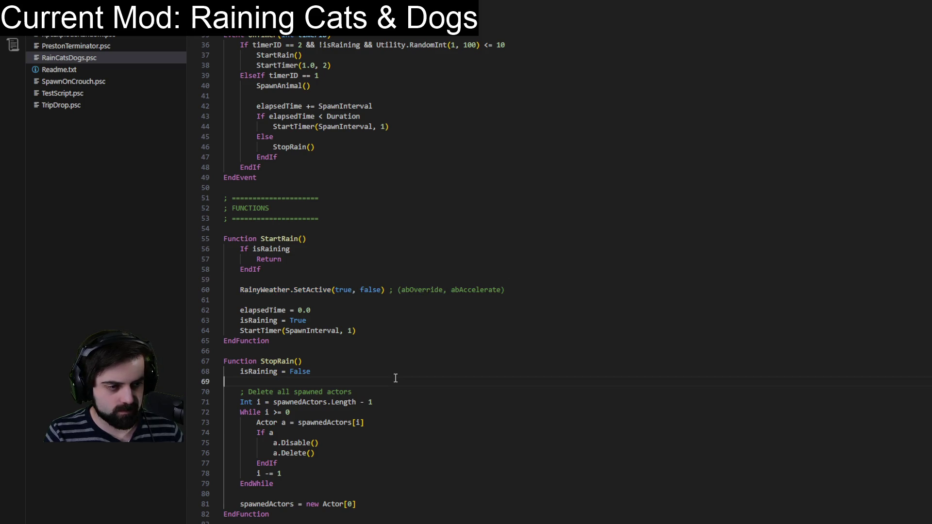
key(ctrl+v)
key(Return)
double_click(267, 392)
text(Sunny)
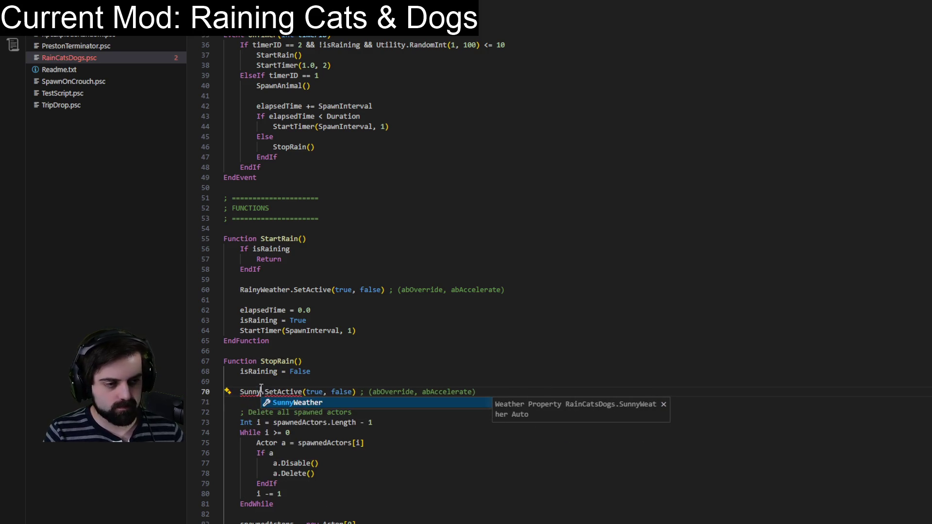
key(Tab)
- Save RainCatsDogs.psc and return to the Creation Kit
key(ctrl+s)
click(524, 217)
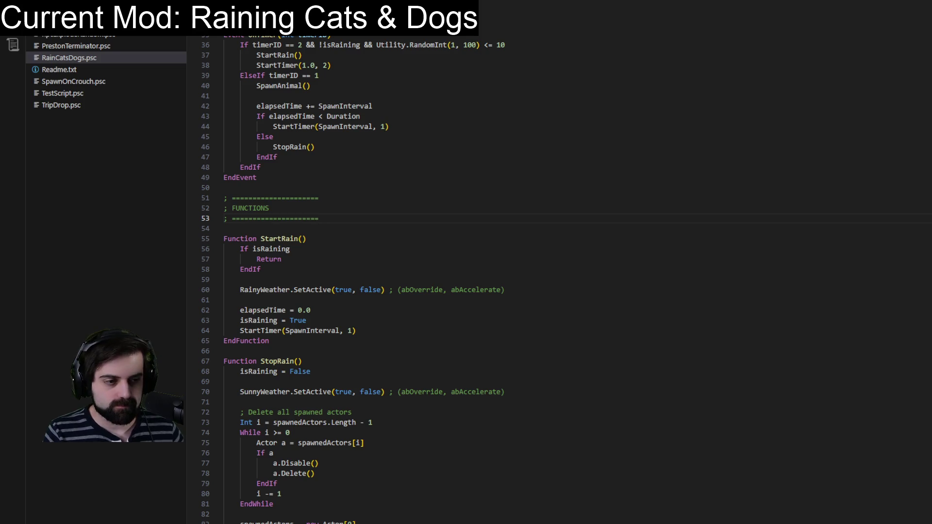
scroll(558, 277, up, 6)
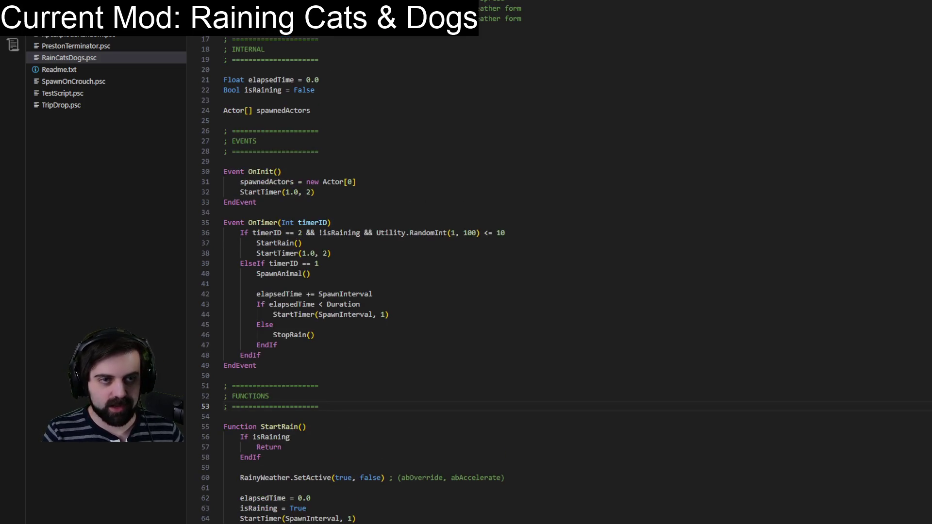
key(alt+Tab)
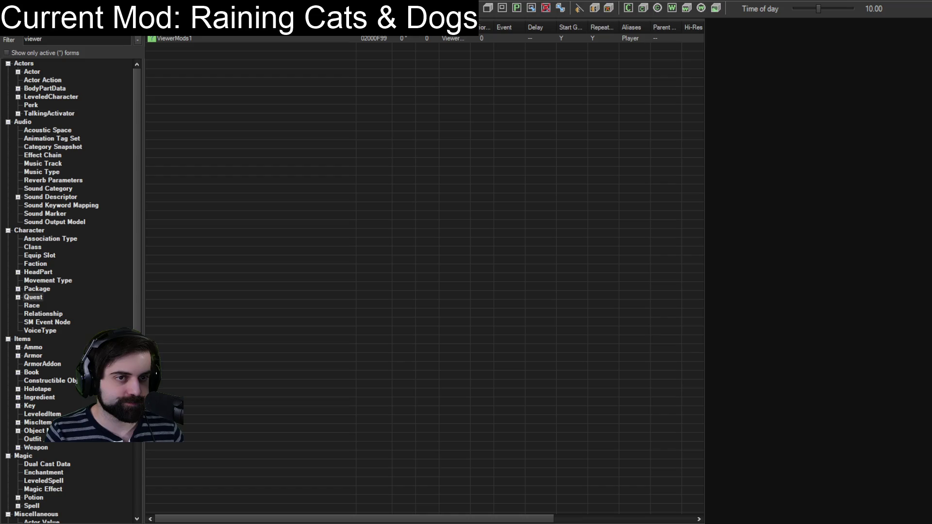
double_click(185, 40)
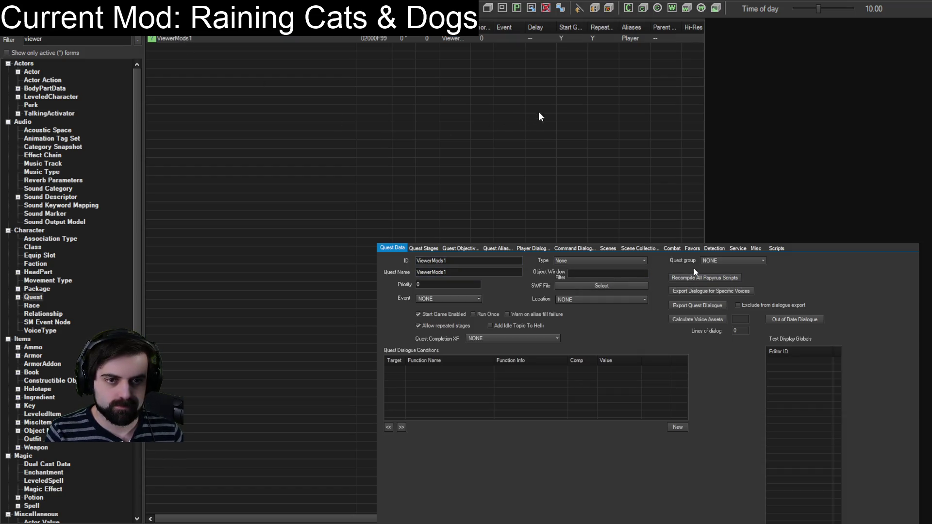
click(776, 248)
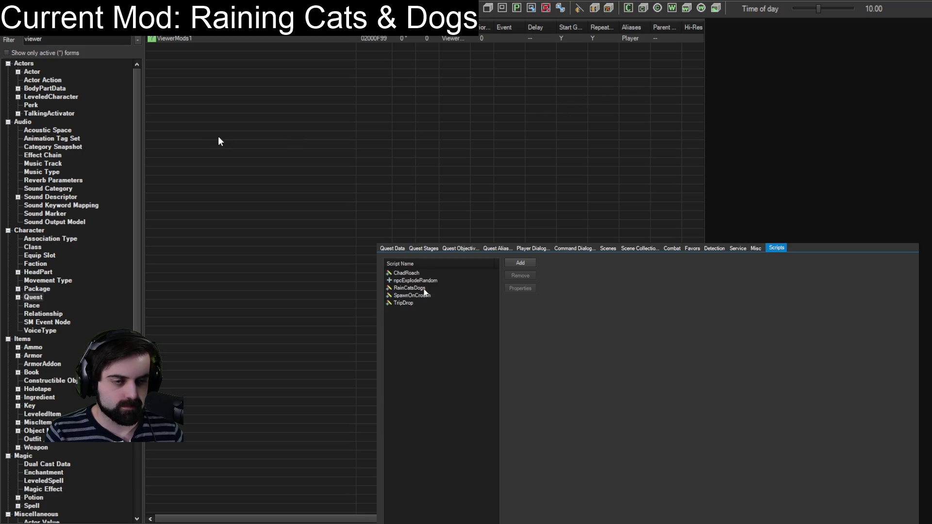
double_click(409, 287)
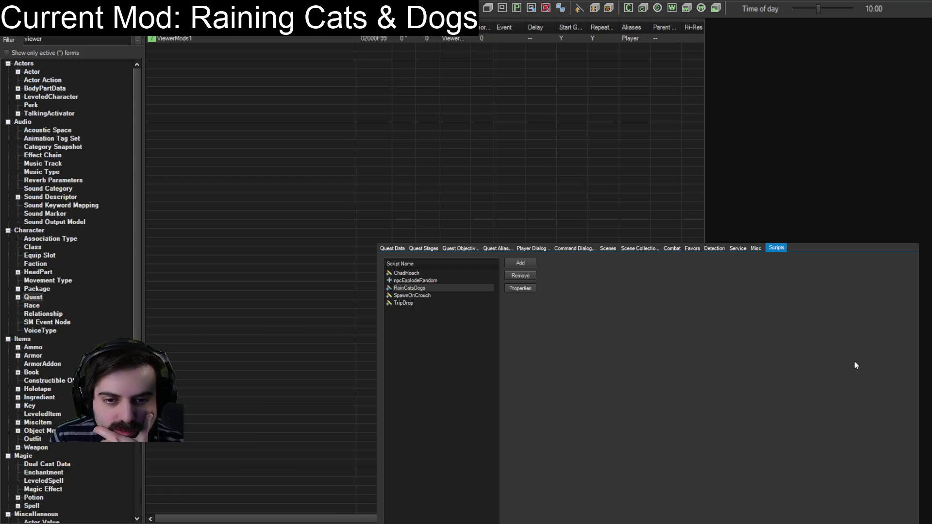
click(876, 415)
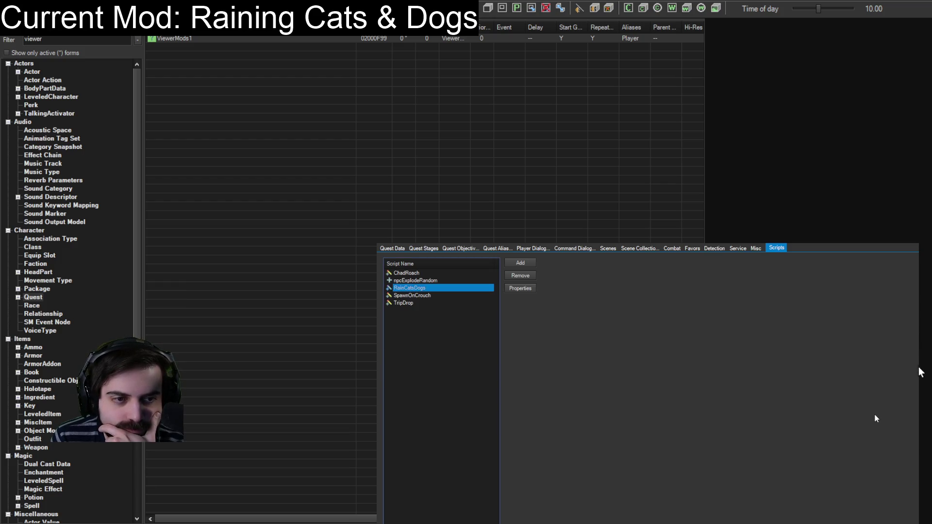
click(206, 138)
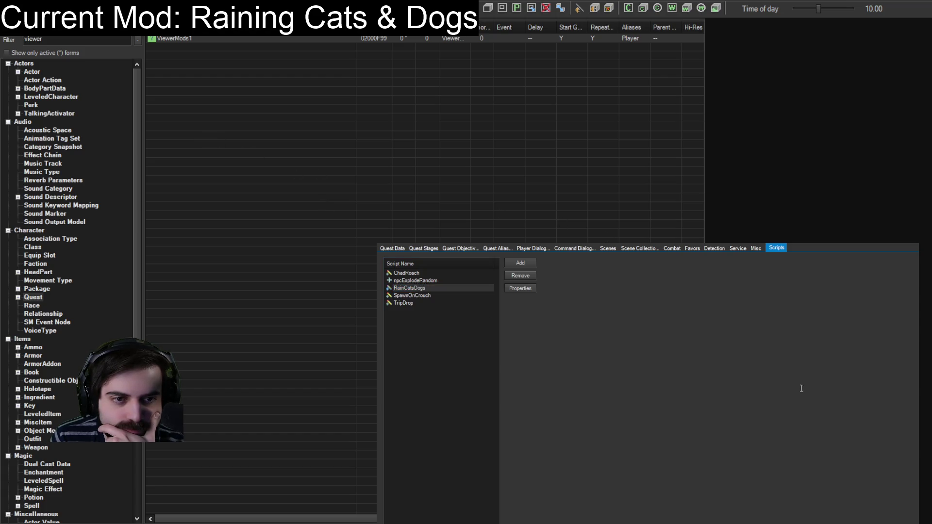
click(868, 415)
key(Escape)
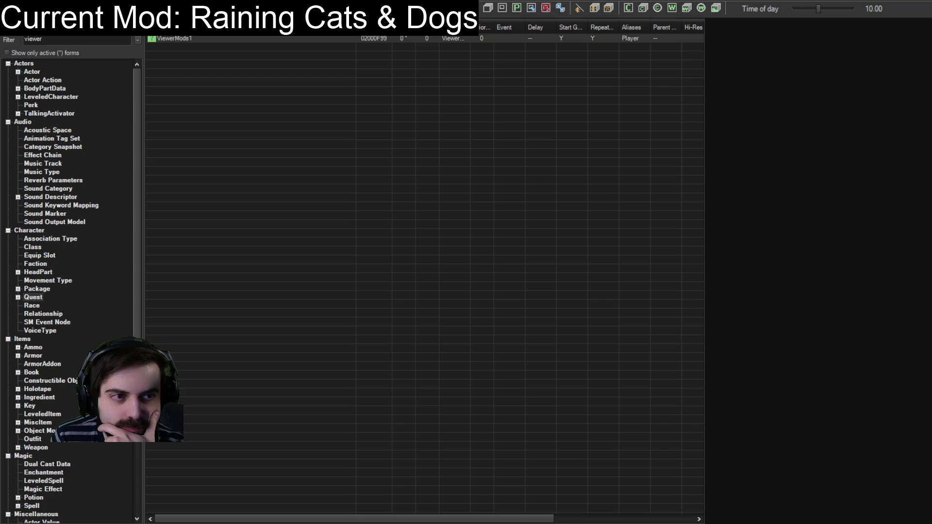
double_click(177, 38)
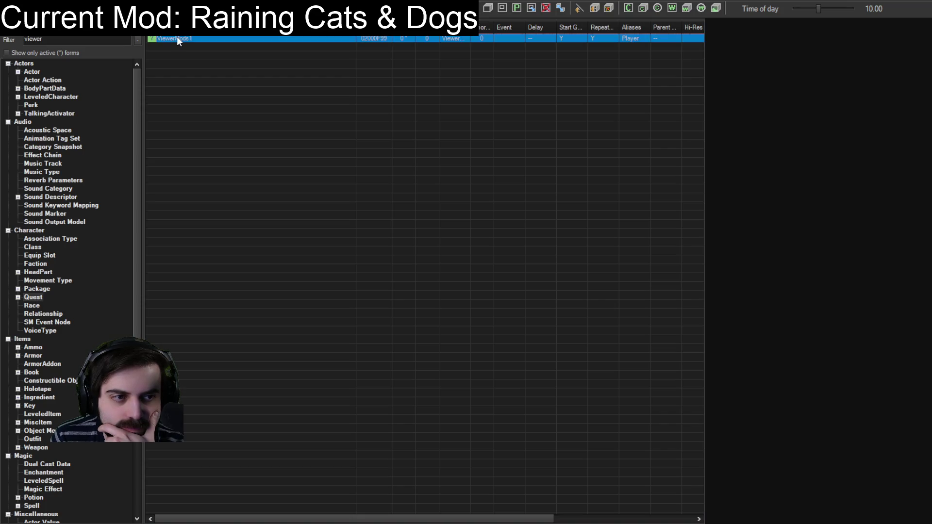
key(Escape)
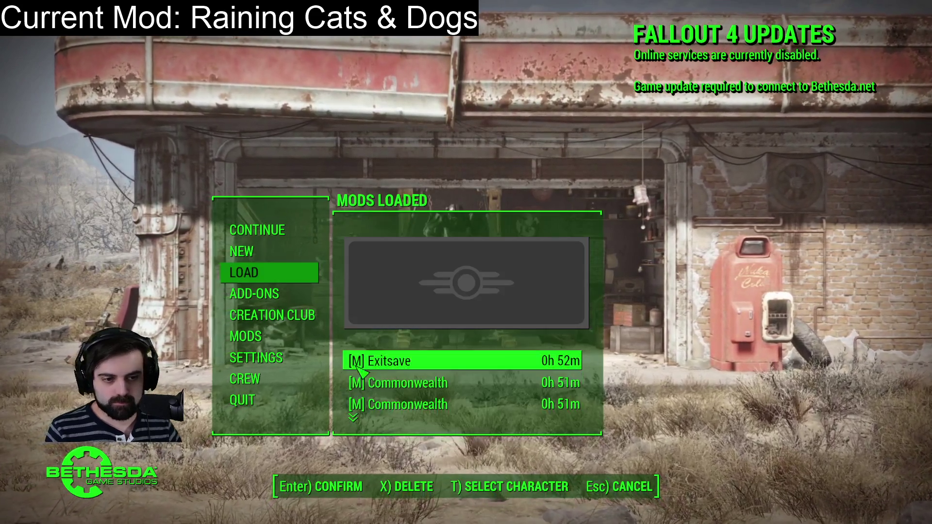
click(388, 383)
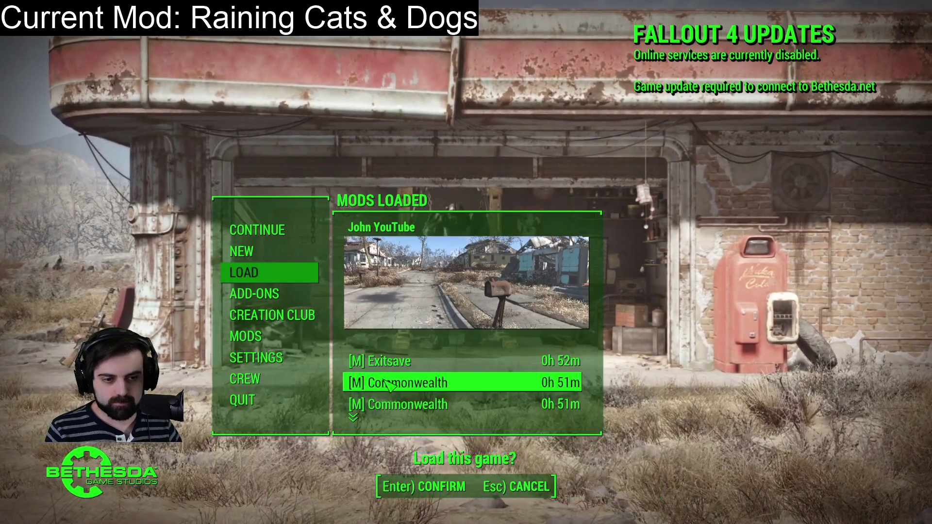
- Load the save, watch cats and dogs rain over Sanctuary, then quit back to the editor
key(Return)
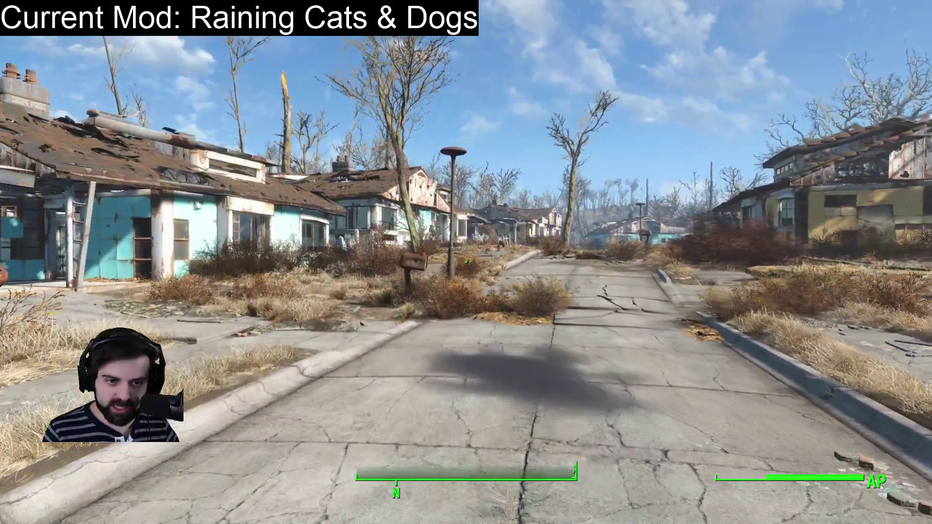
mouse_move(466, 262)
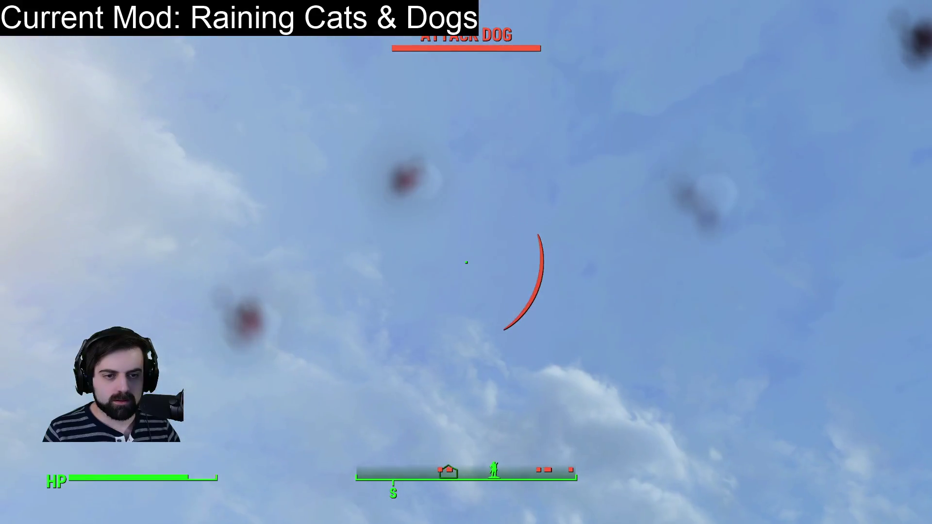
key(Escape)
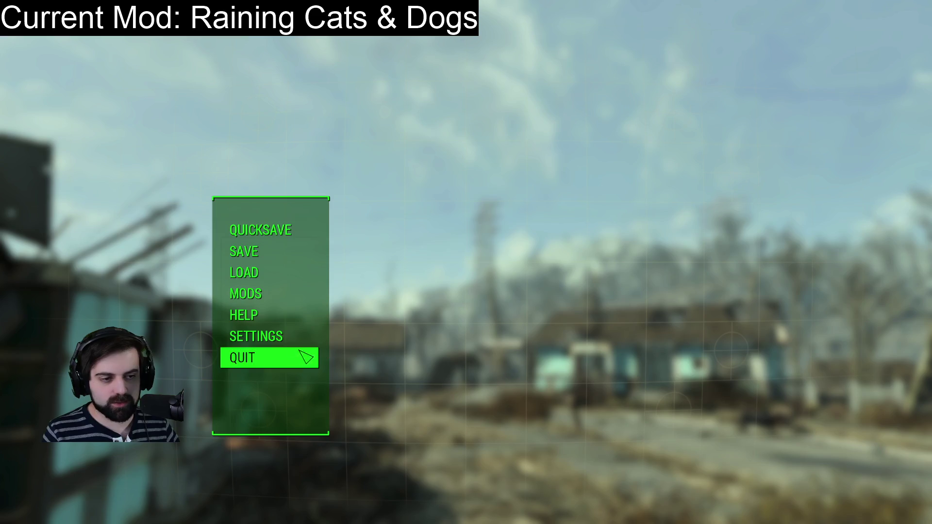
click(306, 358)
click(470, 488)
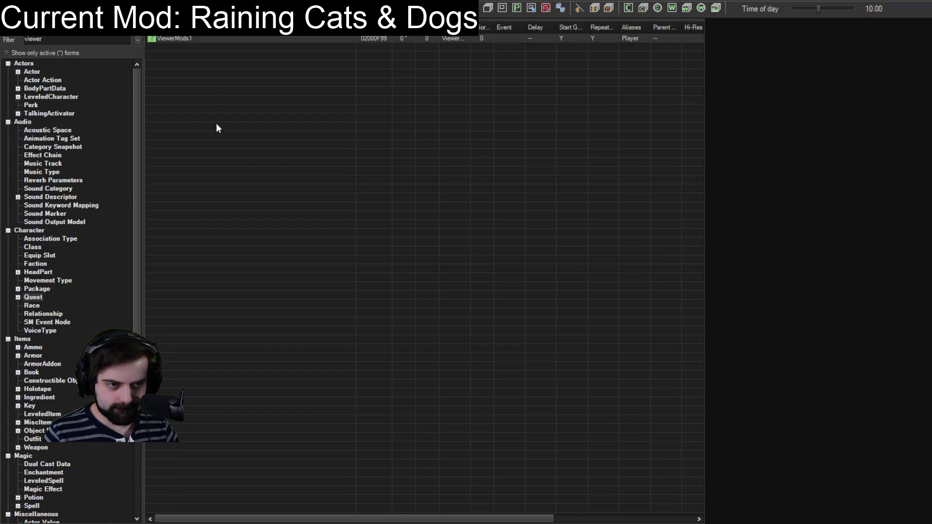
double_click(187, 39)
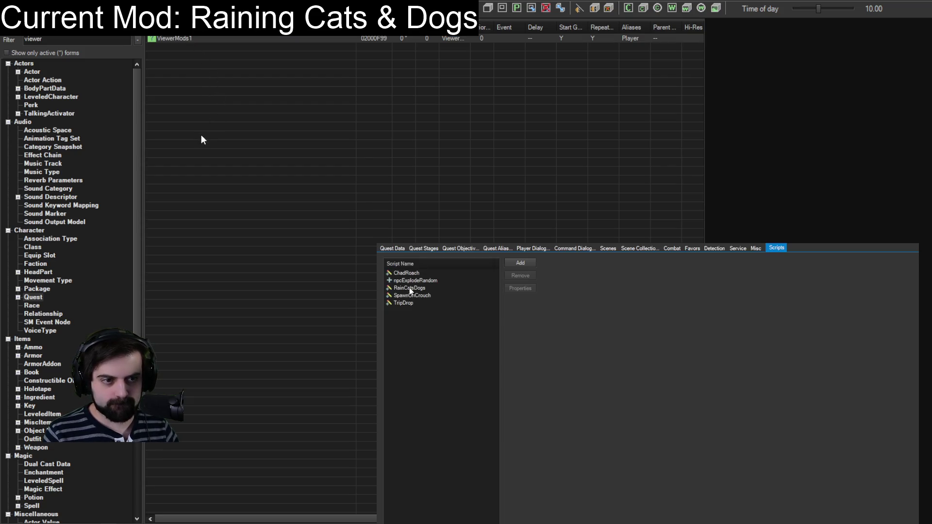
click(415, 288)
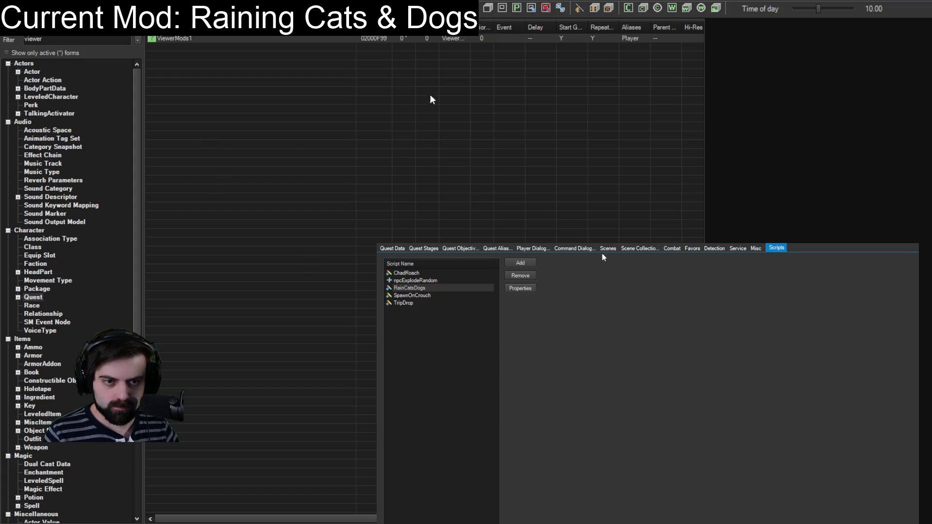
key(Escape)
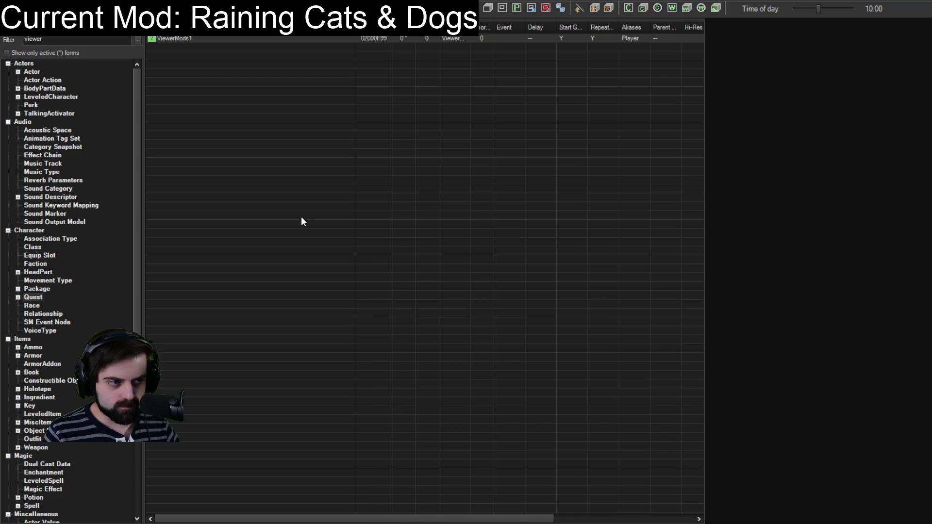
- Change both weather SetActive calls on lines 60 and 70 from (true, false) to (true, true)
key(alt+Tab)
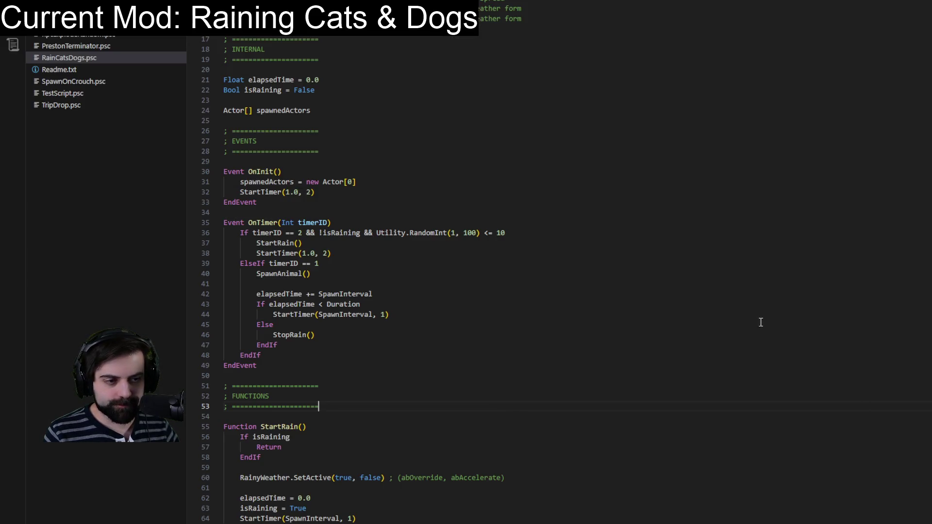
scroll(250, 266, down, 3)
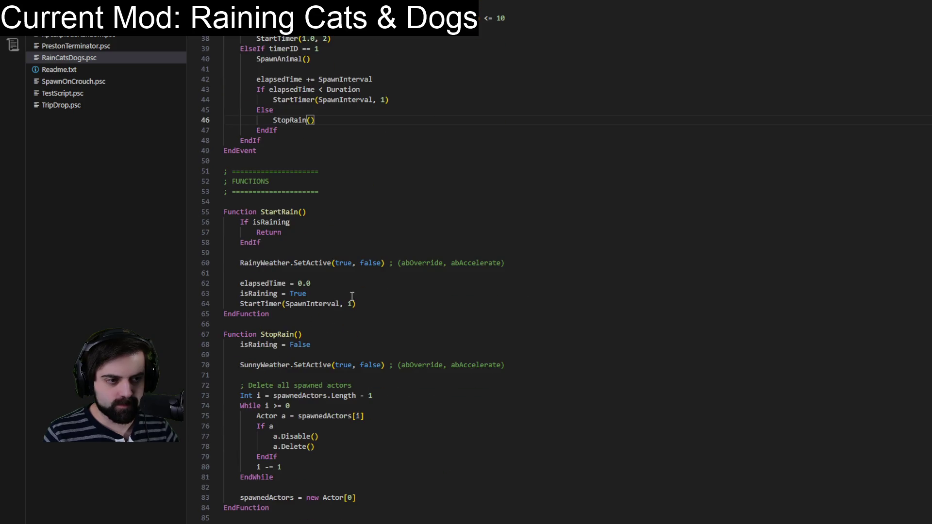
mouse_move(275, 264)
mouse_move(307, 263)
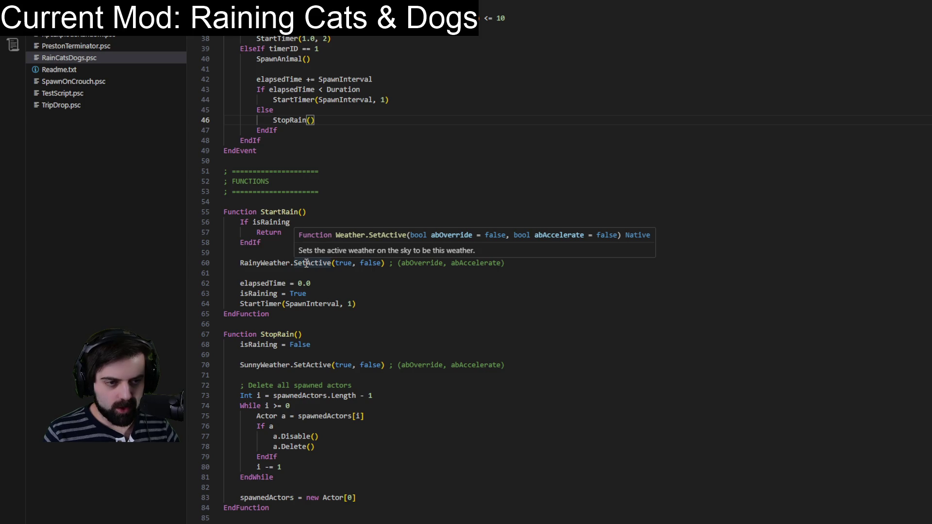
double_click(371, 263)
text(tru)
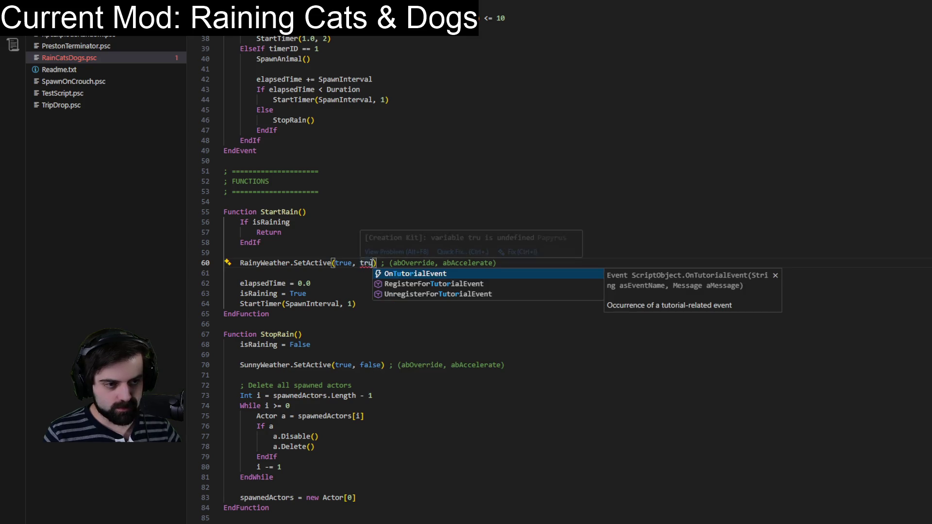
text(e)
double_click(374, 365)
text(true)
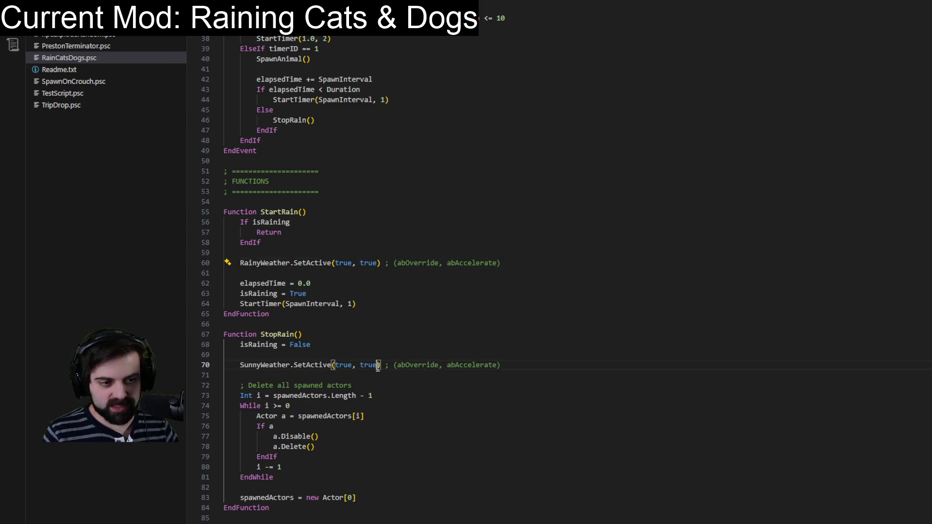
click(410, 304)
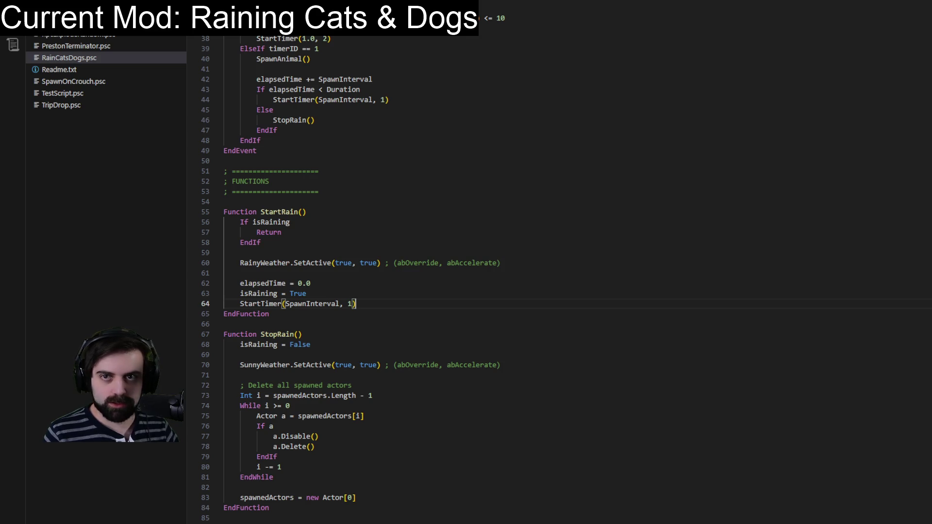
key(alt+Tab)
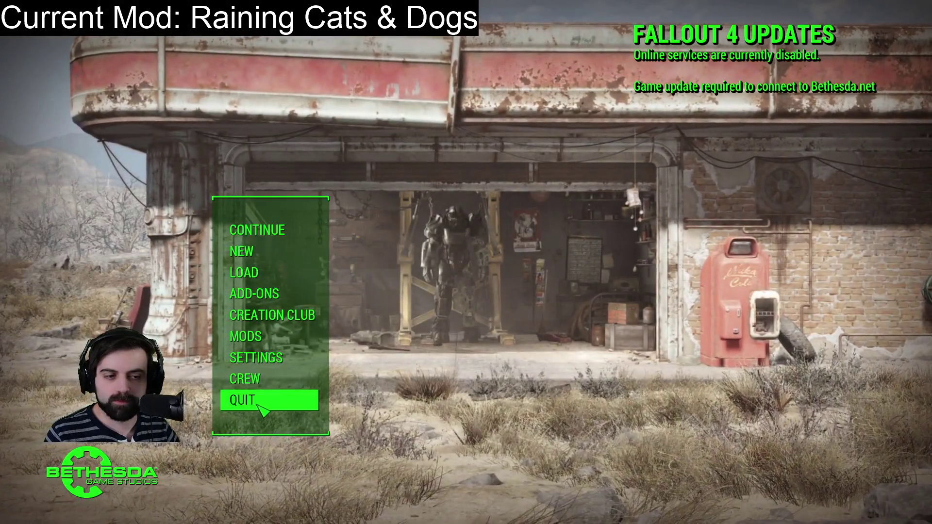
- Quit Fallout 4 from the main menu and open the ViewerMods1 quest in the Creation Kit
click(269, 400)
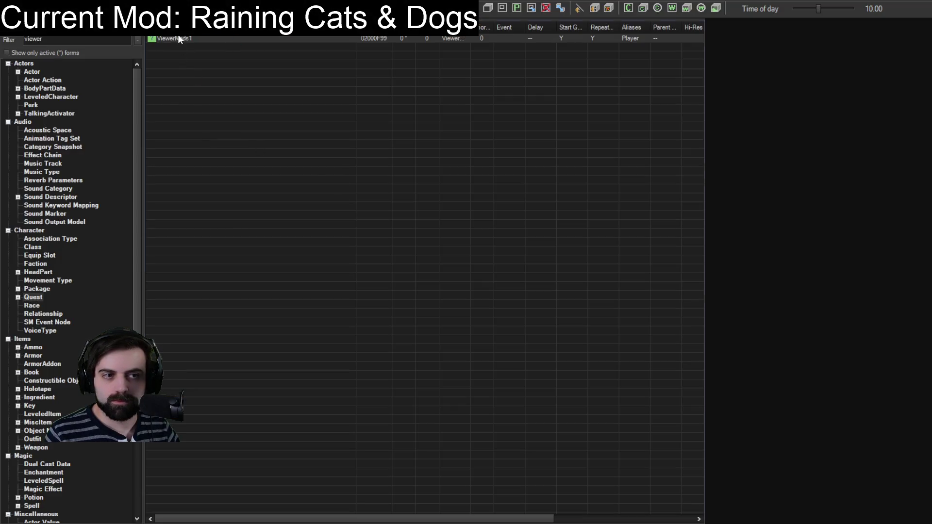
double_click(178, 39)
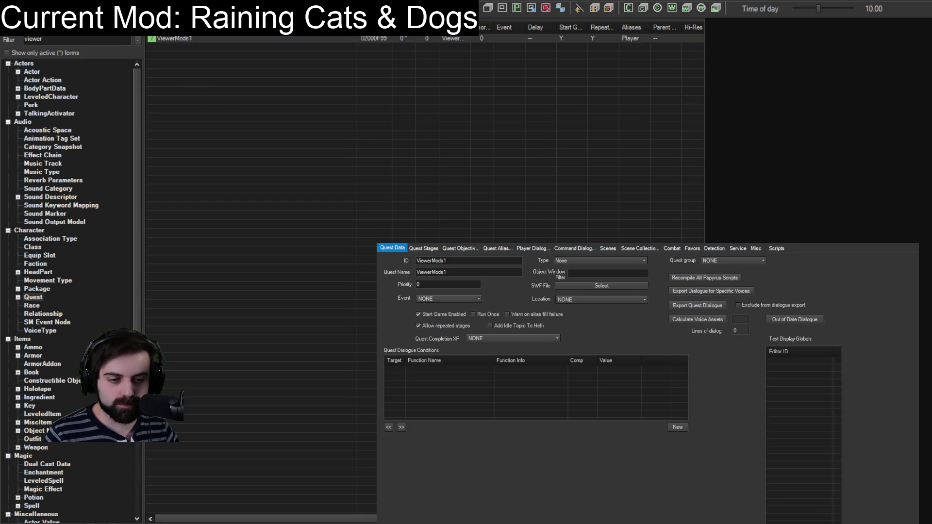
- Dismiss the ViewerMods1 Quest Data window with Esc
key(Escape)
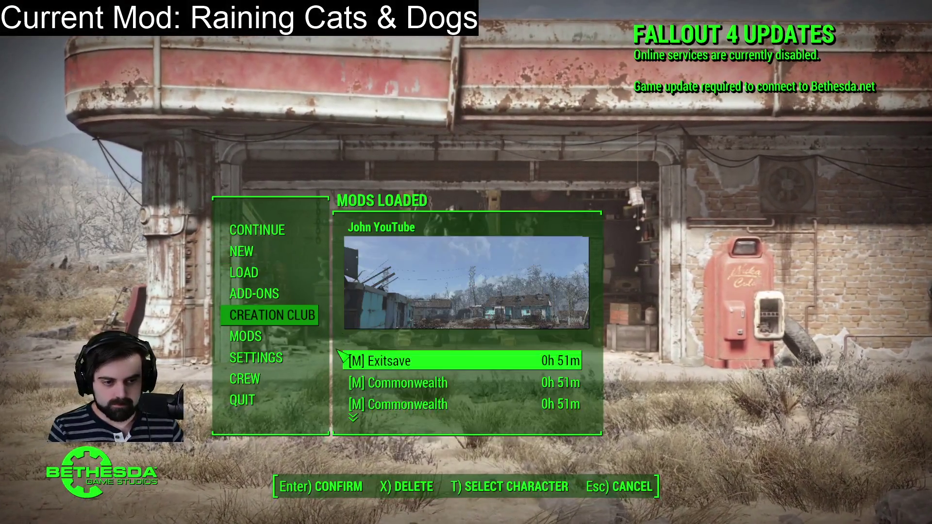
- Pick the [M] Commonwealth save from the Load menu and load it
click(369, 382)
key(Return)
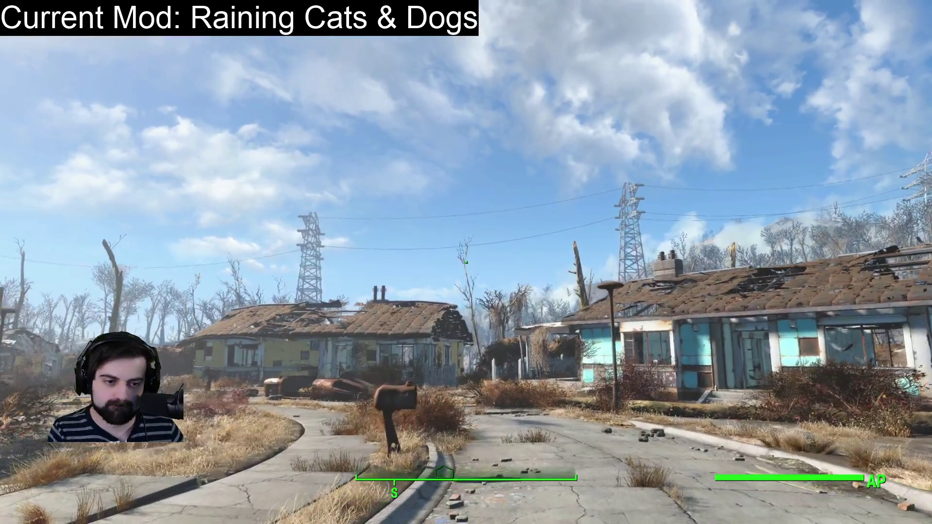
- Walk down the Sanctuary street, past the yellow house and into its garage up to Sturges
key(w)
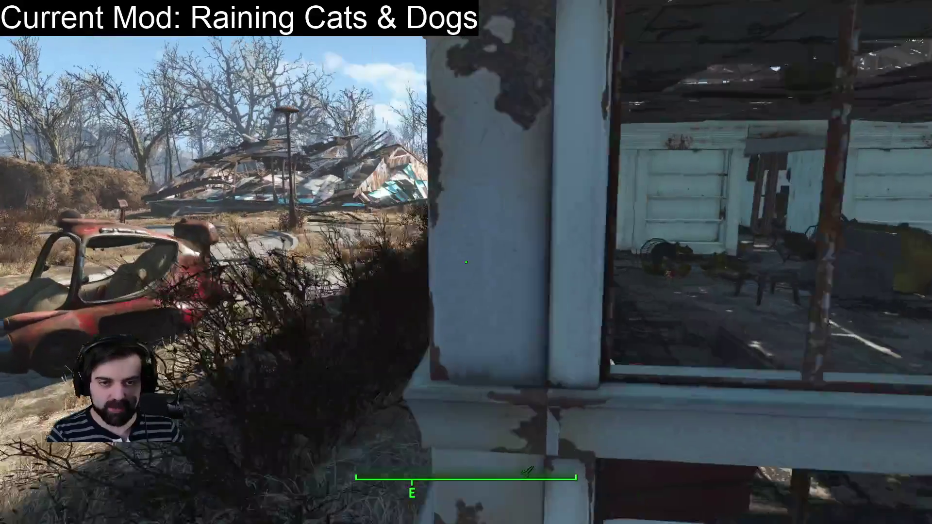
key(w)
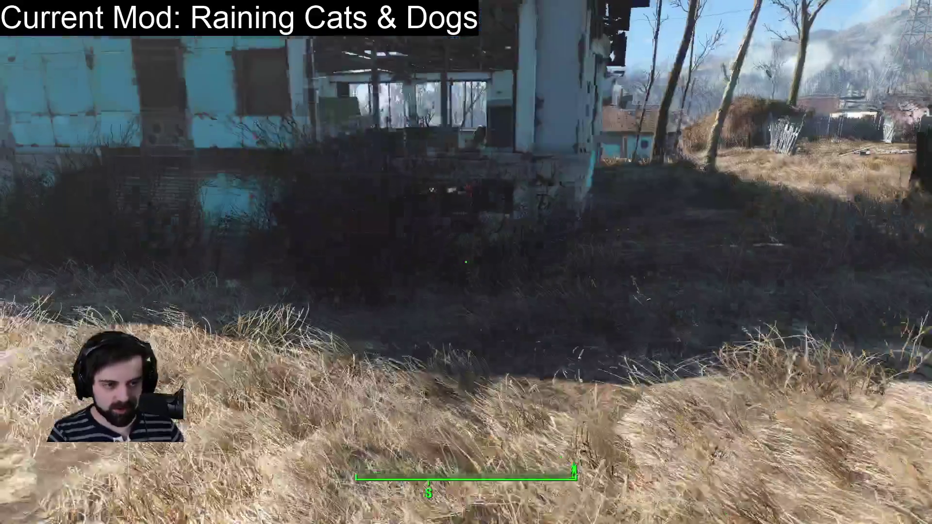
key(w)
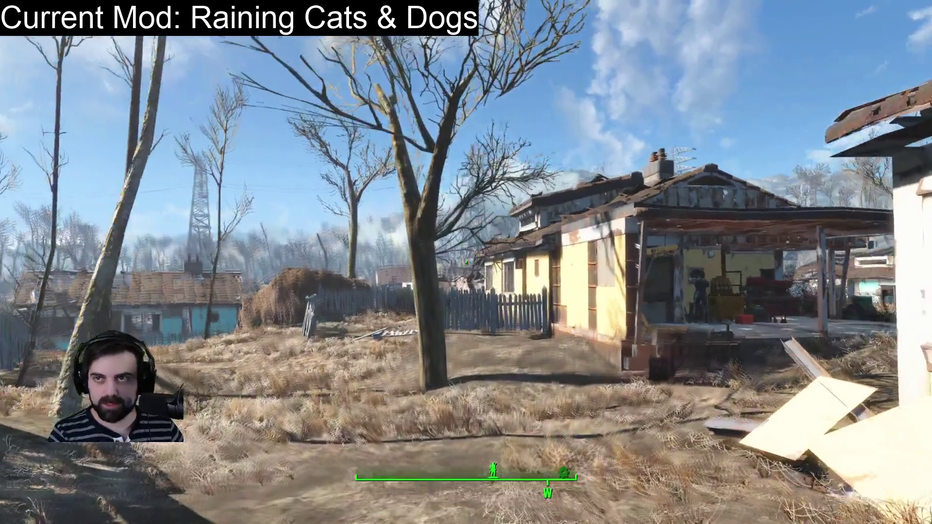
key(w)
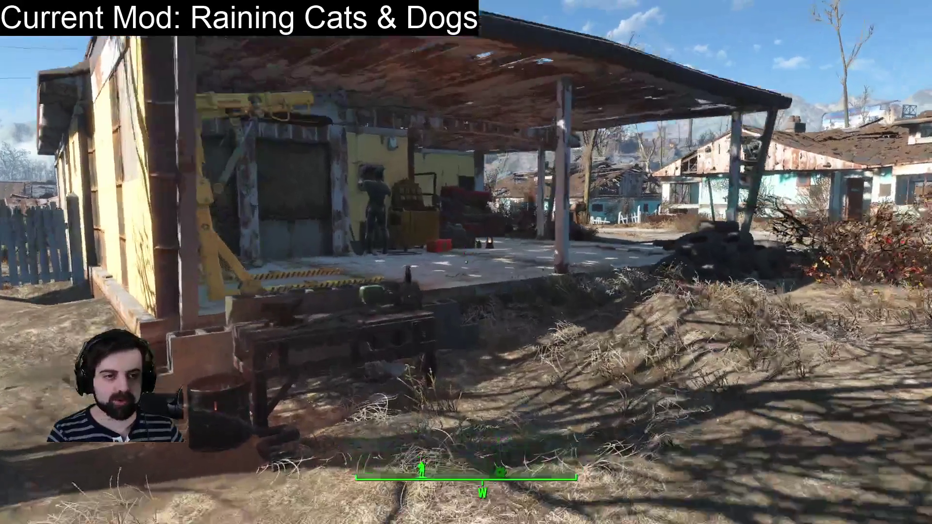
key(w)
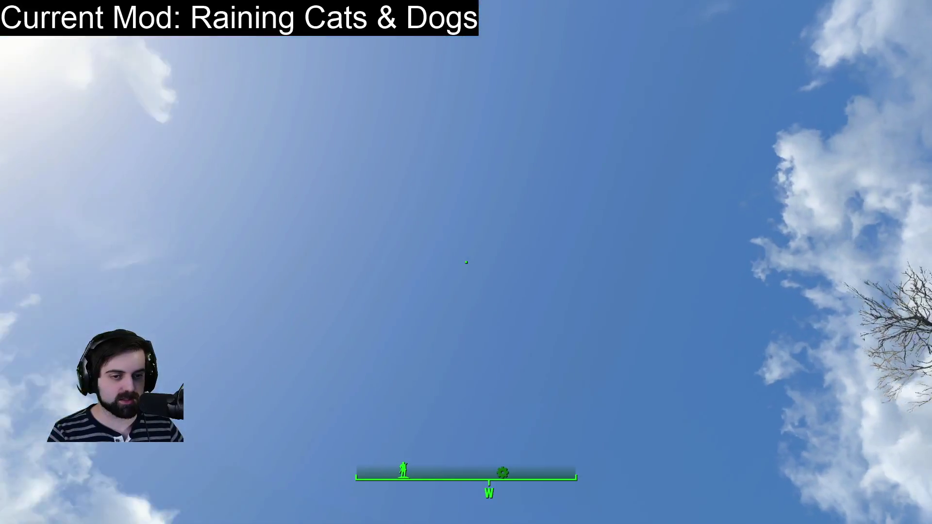
key(w)
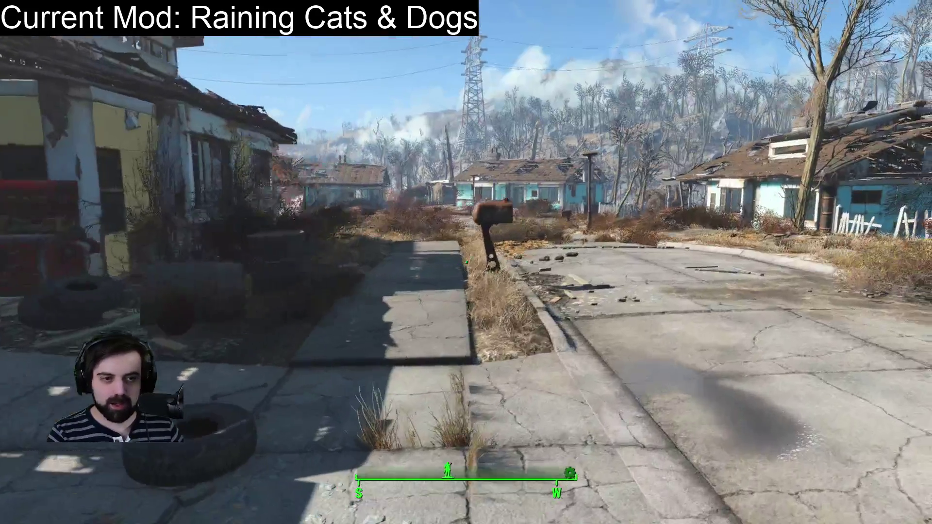
key(w)
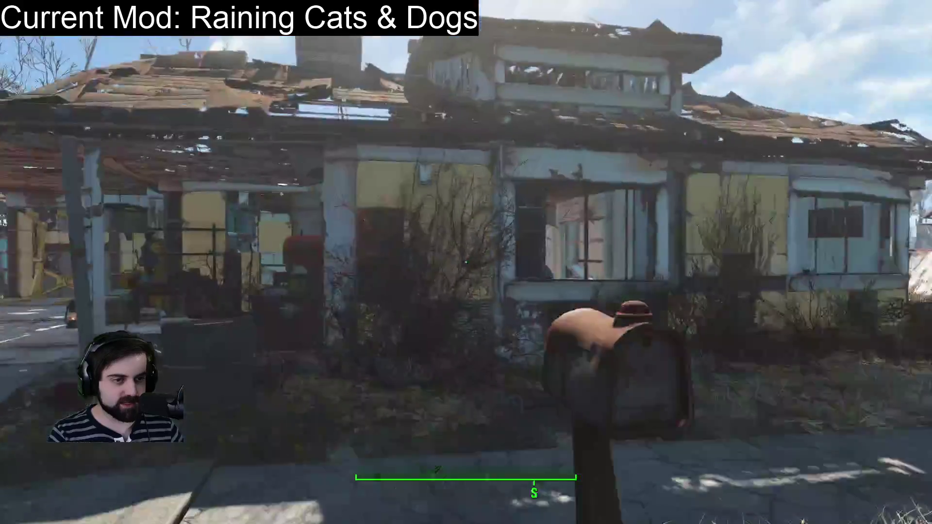
key(w)
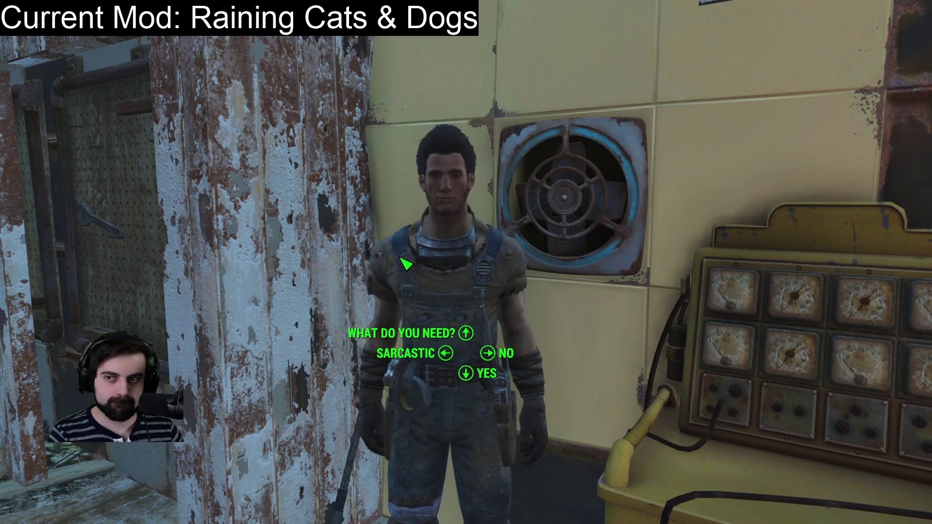
- Leave Sturges, talk with Mama Murphy in the next room, then walk out to the street
key(s)
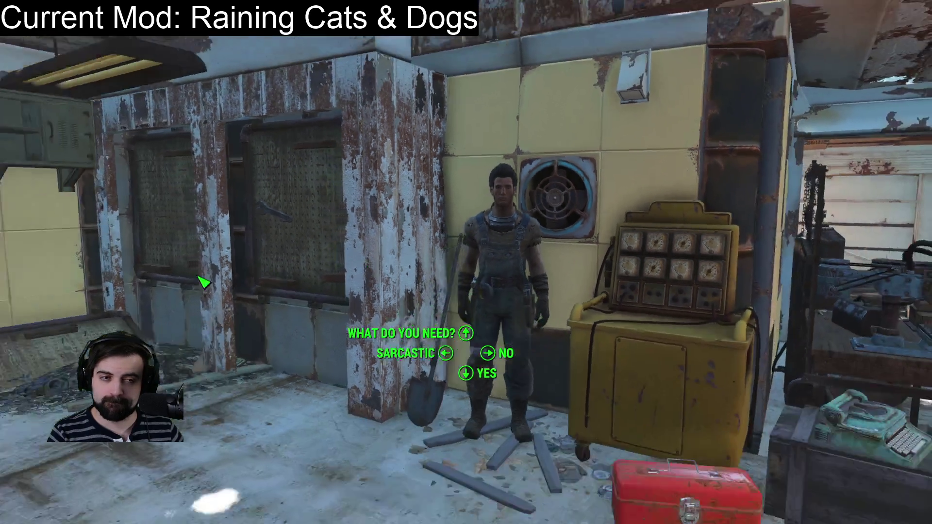
key(w)
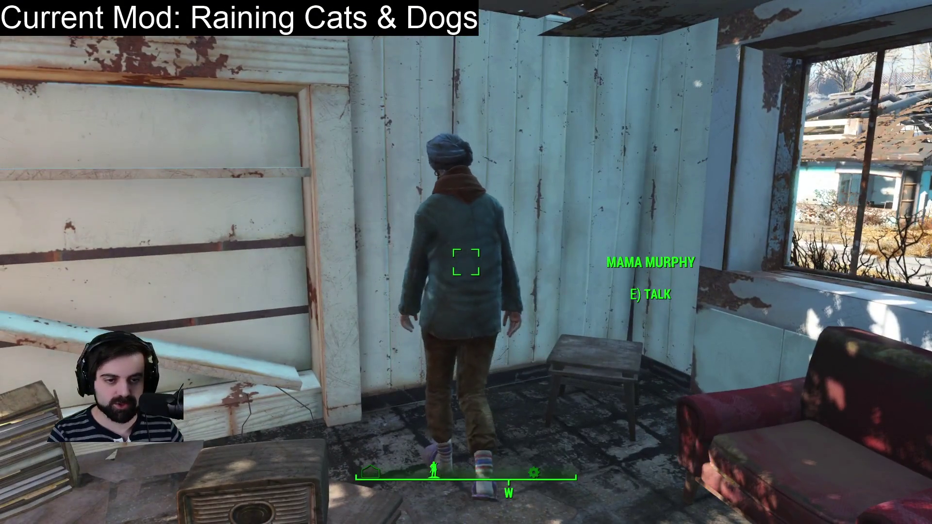
key(w)
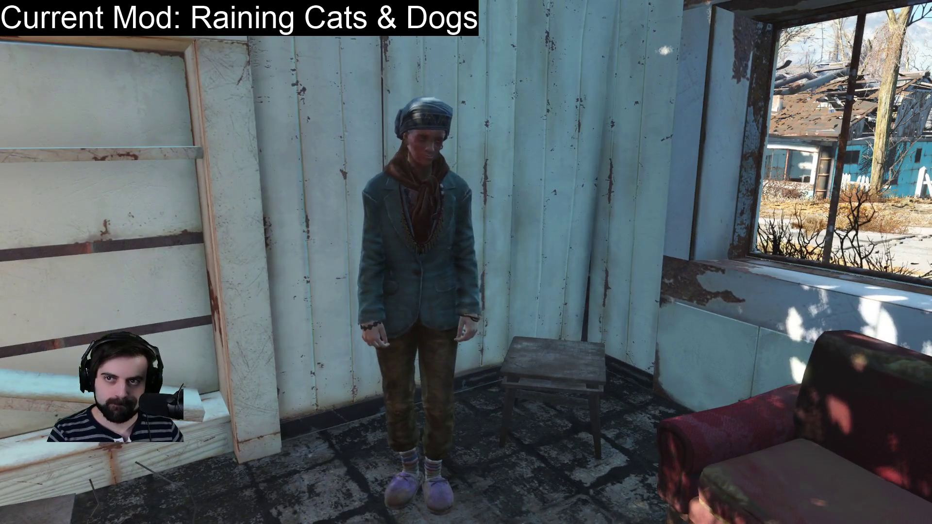
key(Tab)
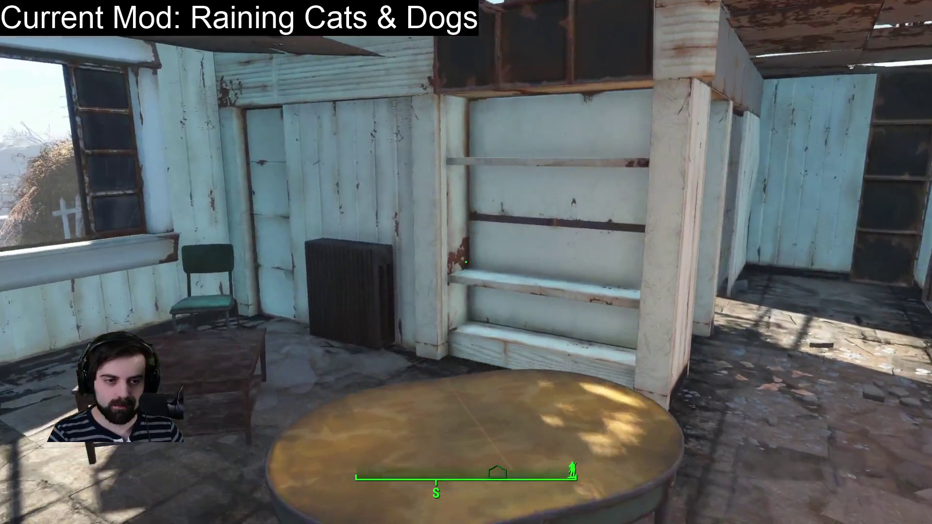
key(w)
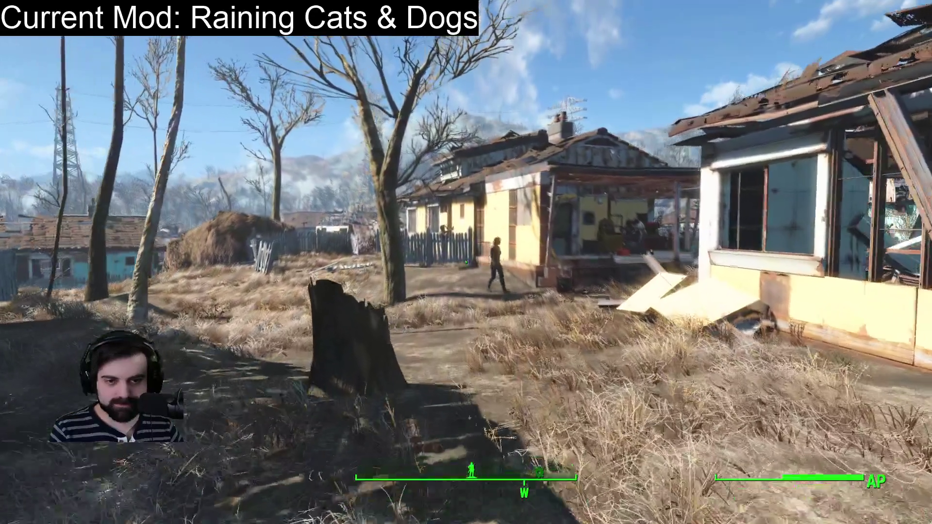
- Approach the settler by the yellow house, open the trade screen, then back out of the menus
key(w)
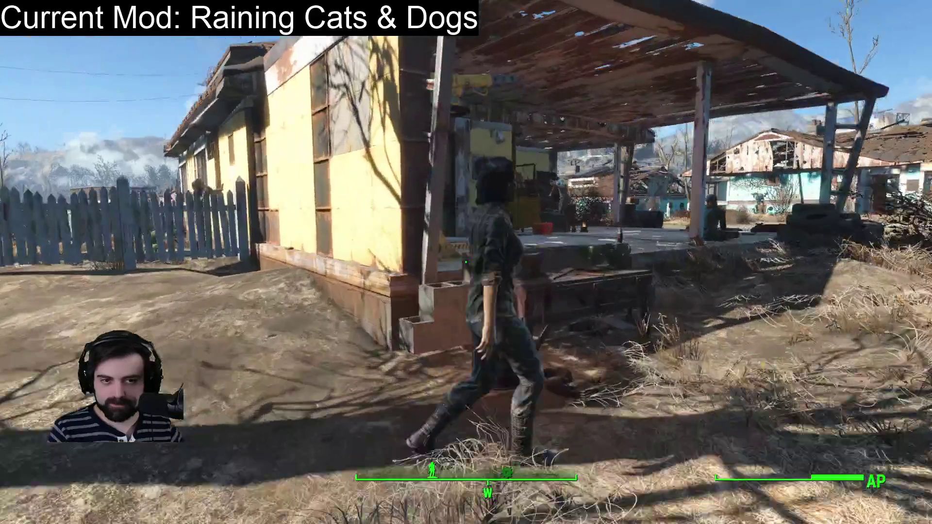
key(w)
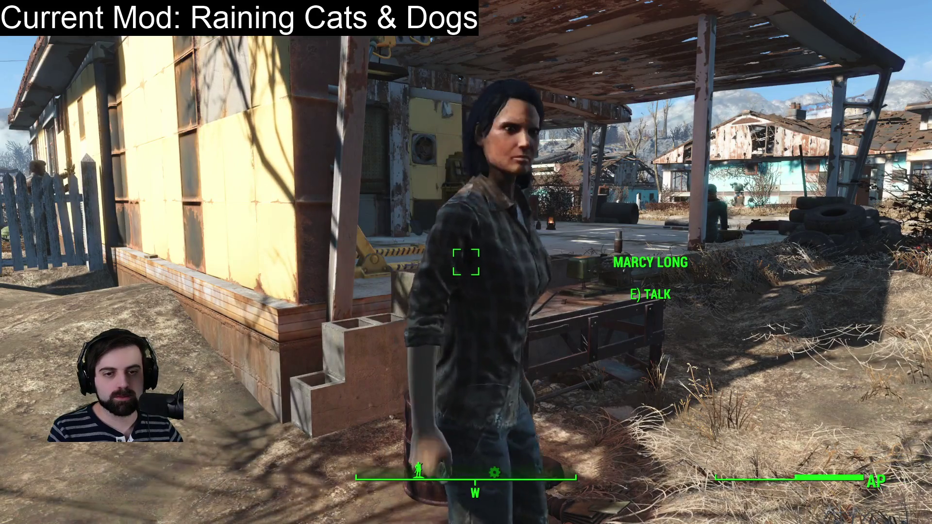
key(e)
key(Escape)
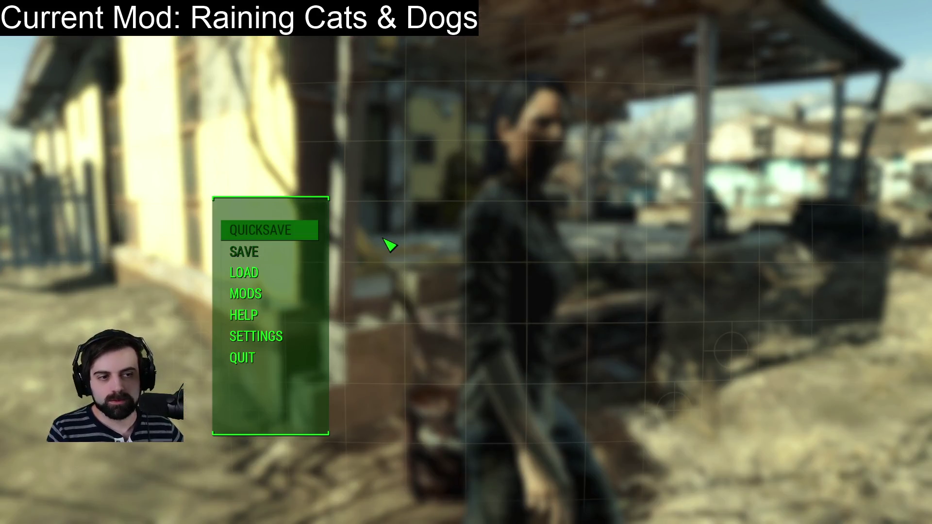
key(Escape)
key(Tab)
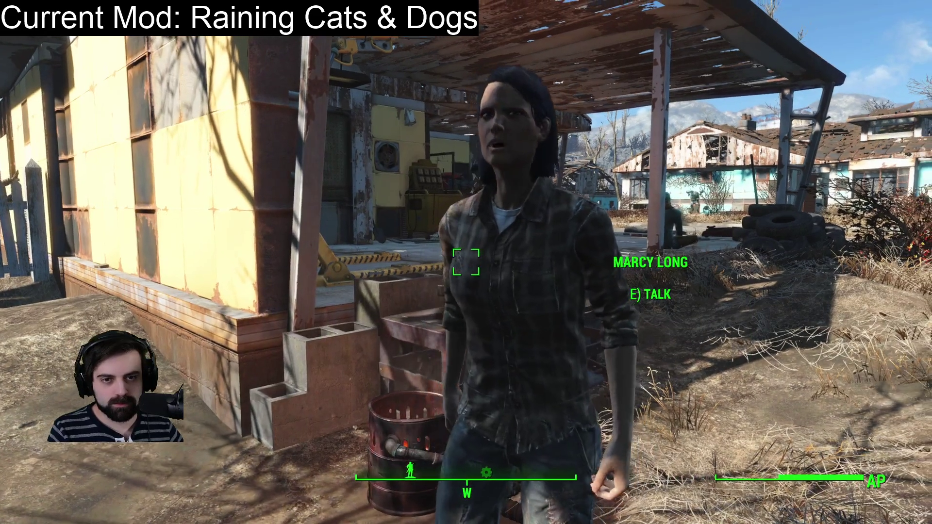
- Walk past the sheltered settlers and the workbench, then out the doorway onto the street
key(w)
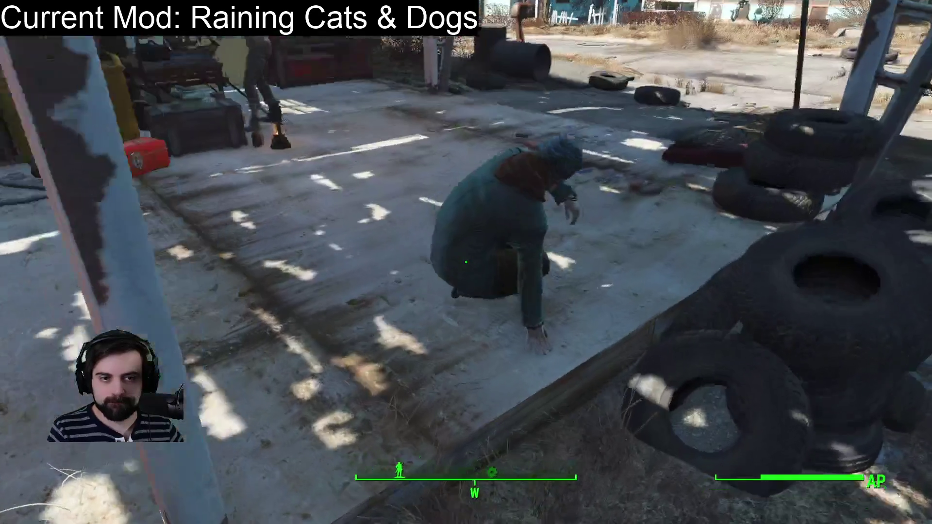
key(w)
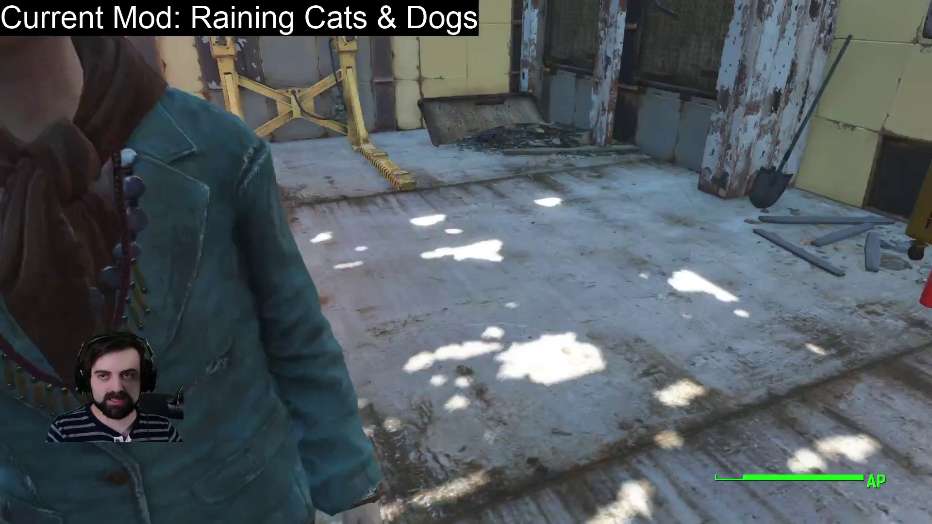
key(s)
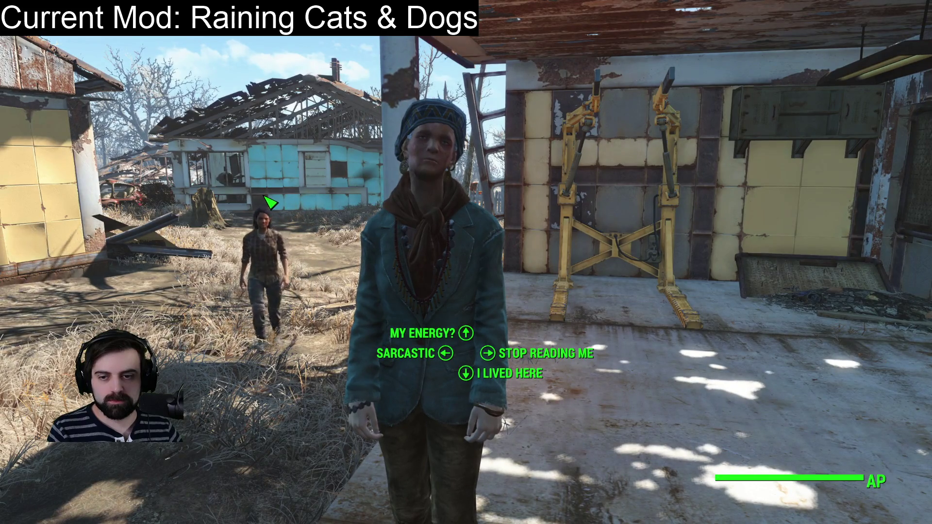
key(w)
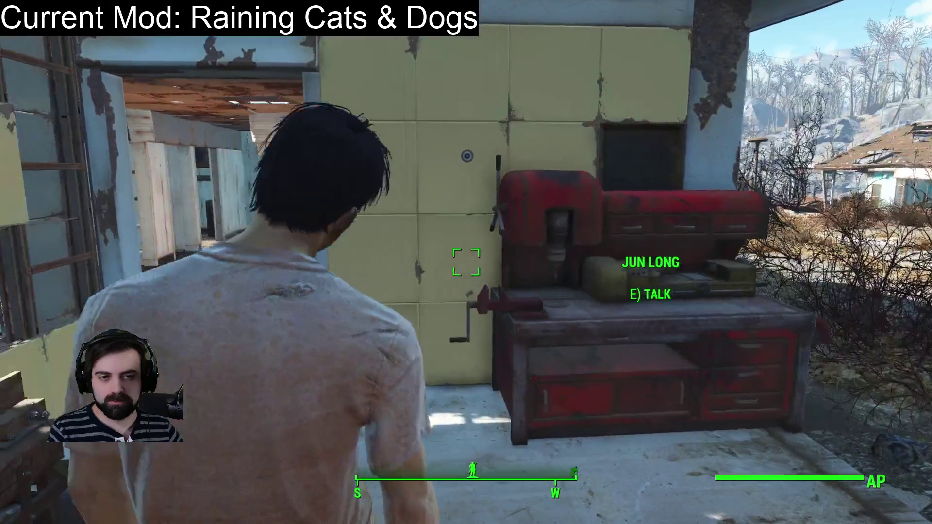
key(s)
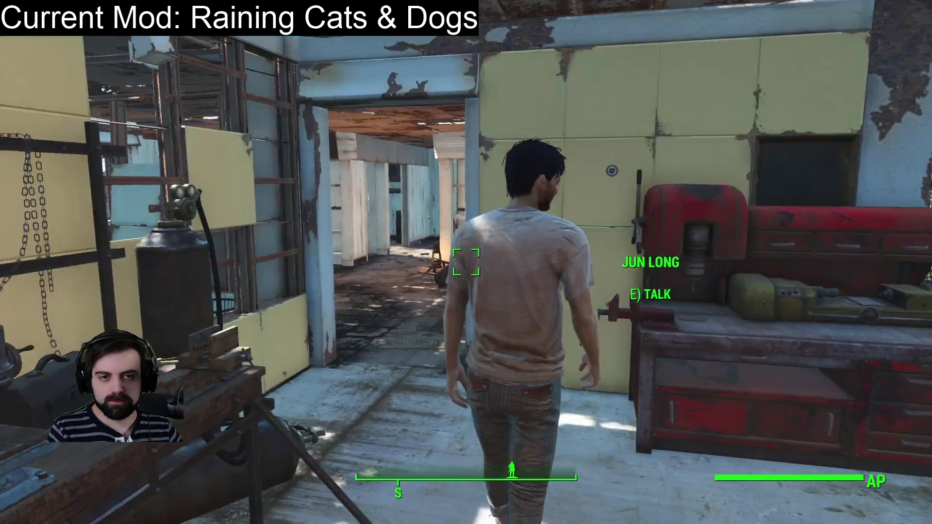
key(a)
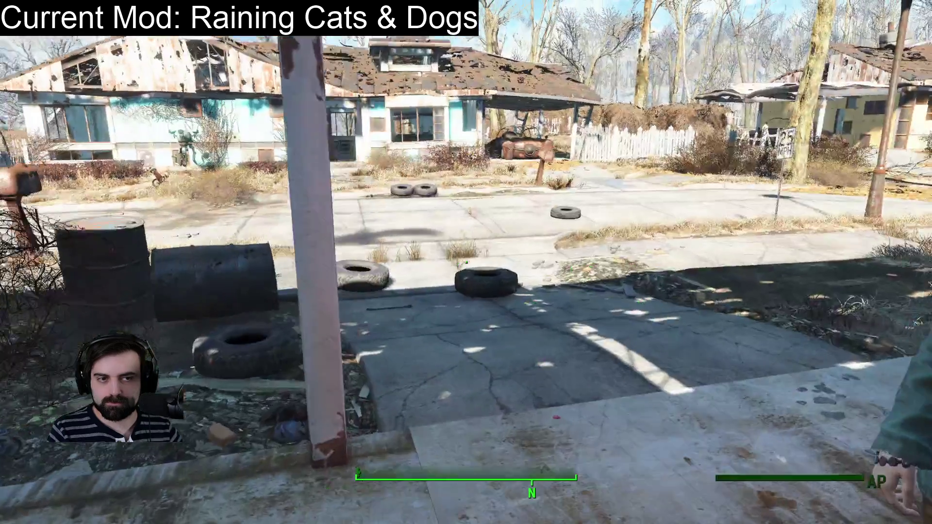
key(w)
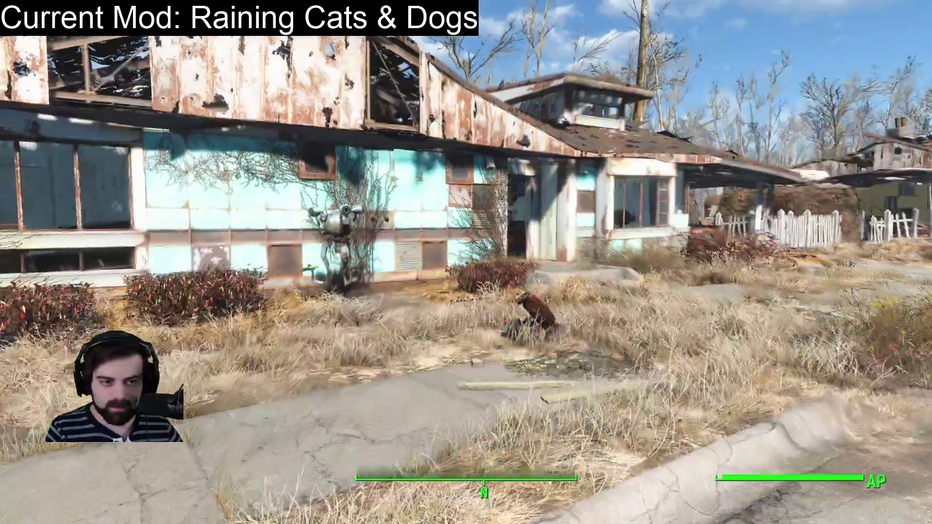
- Walk up Sanctuary's street into the gas station and briefly talk with the seated settler
key(w)
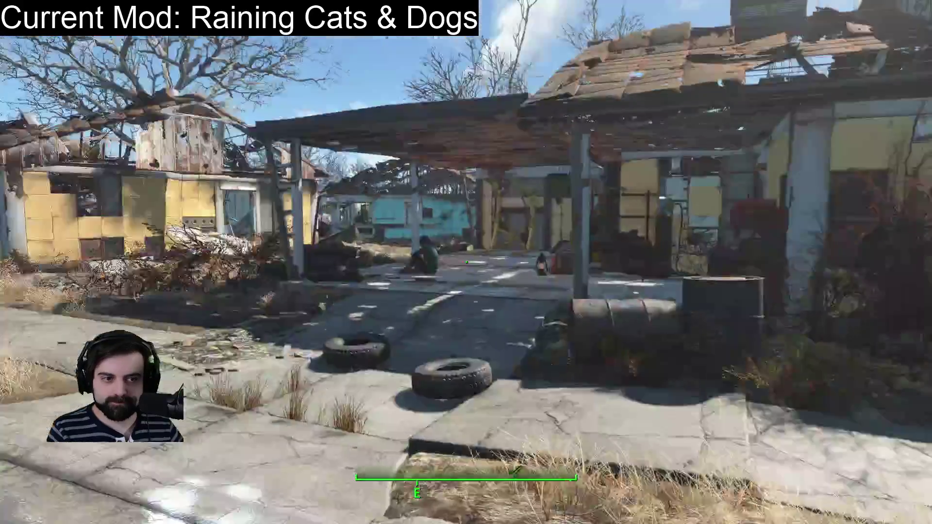
key(w)
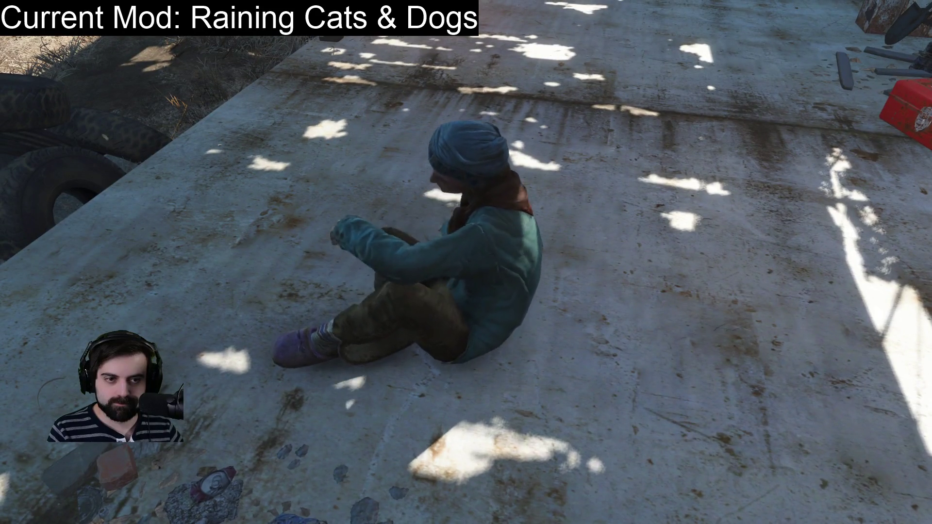
key(e)
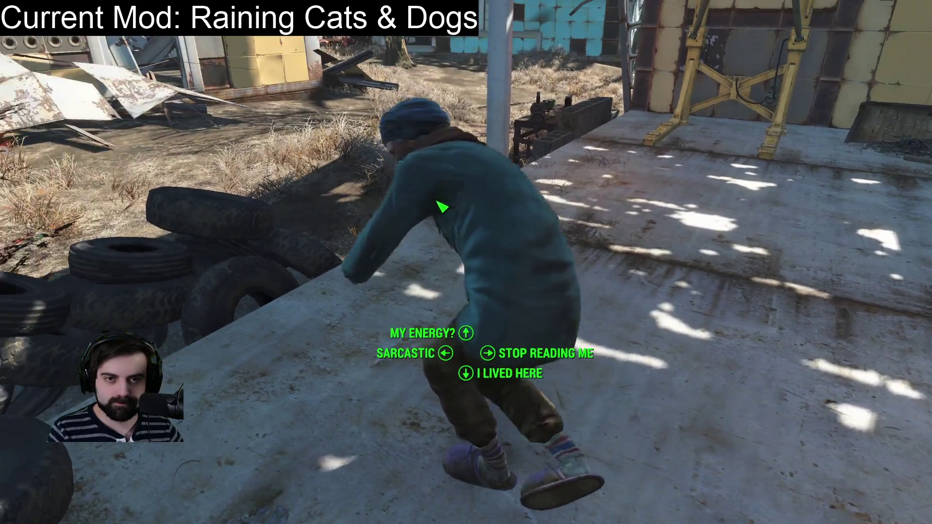
key(Tab)
key(w)
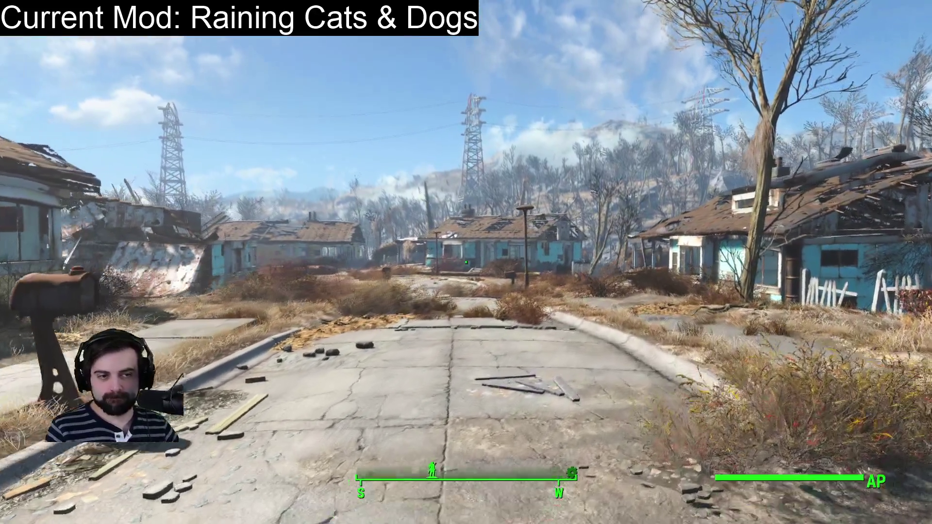
- Stroll down the street to the mailbox and houses, toggling third-person view and back
key(w)
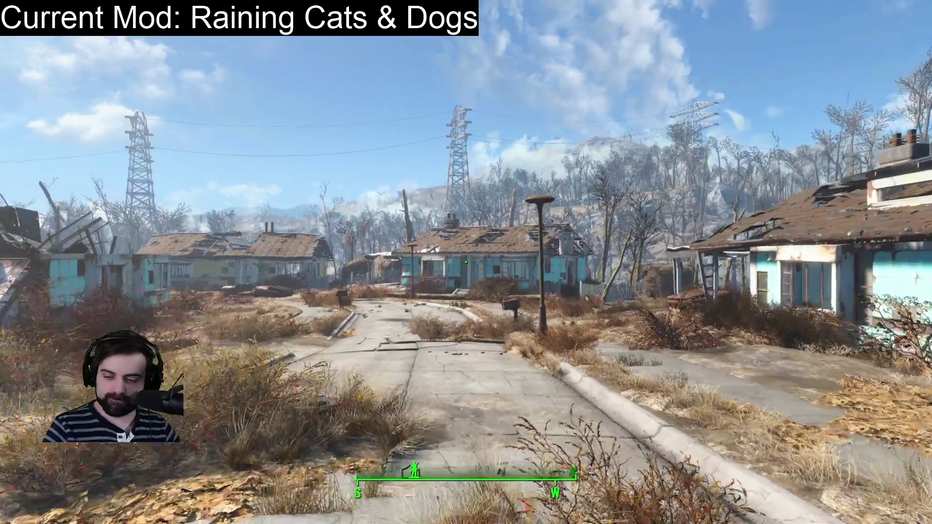
key(w)
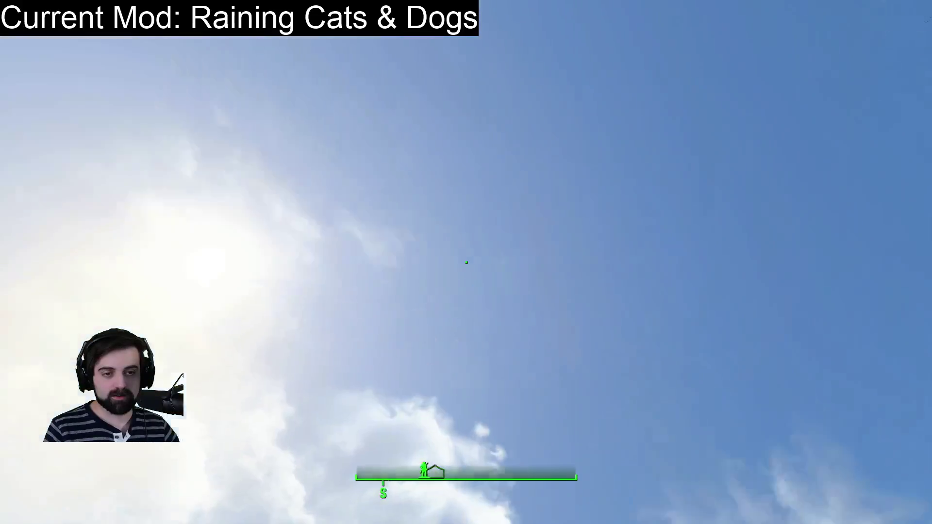
key(w)
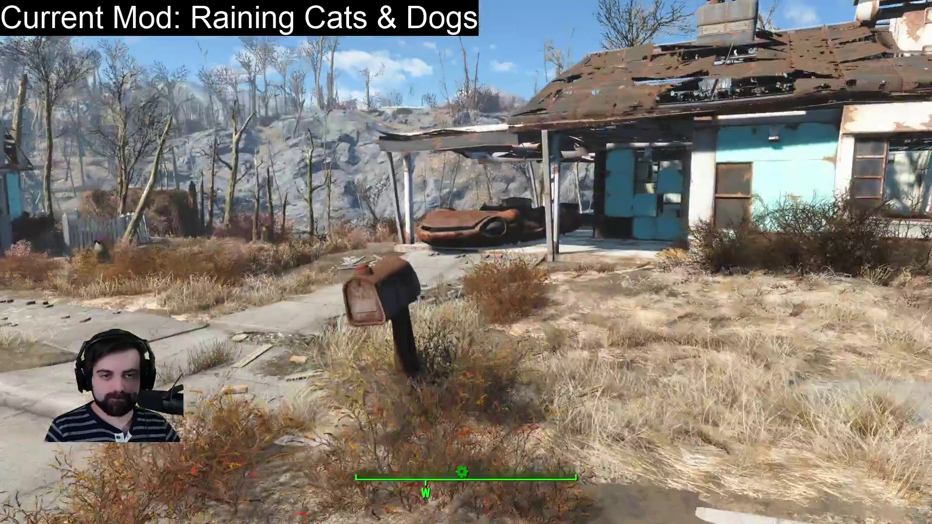
key(w)
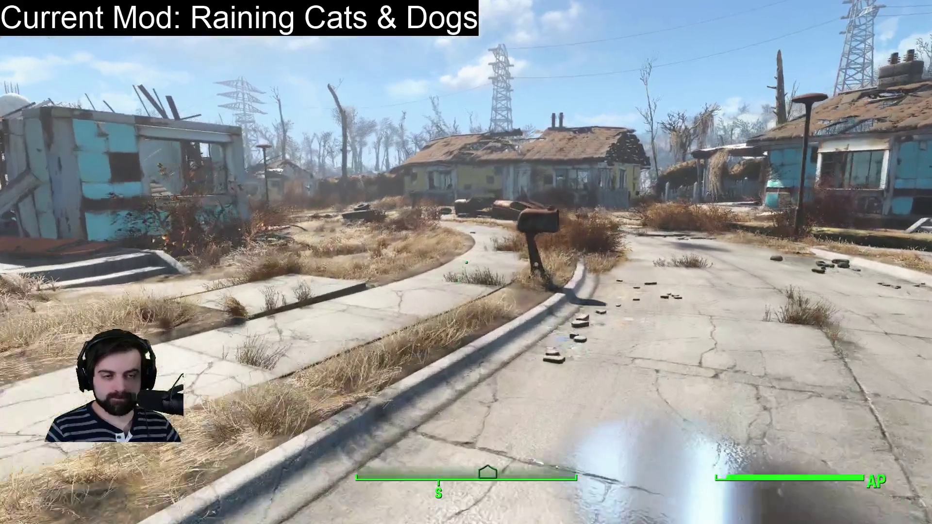
key(w)
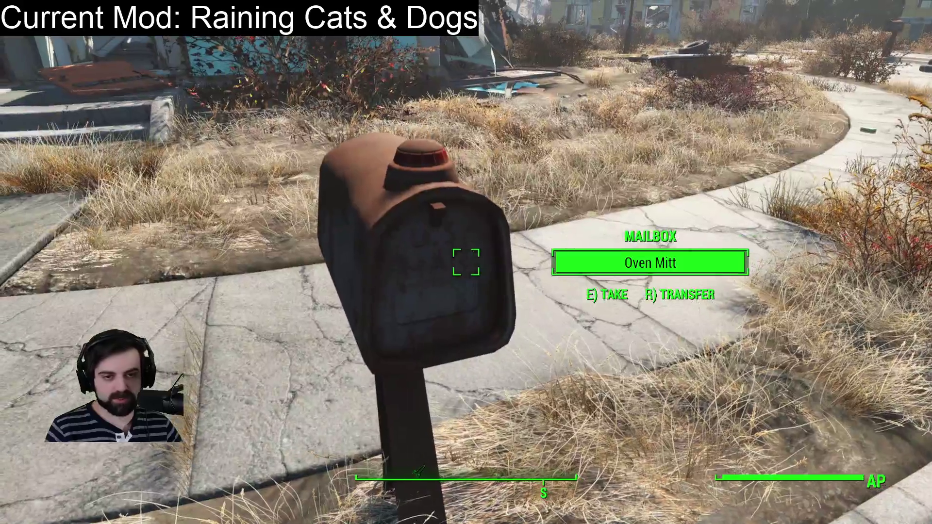
key(s)
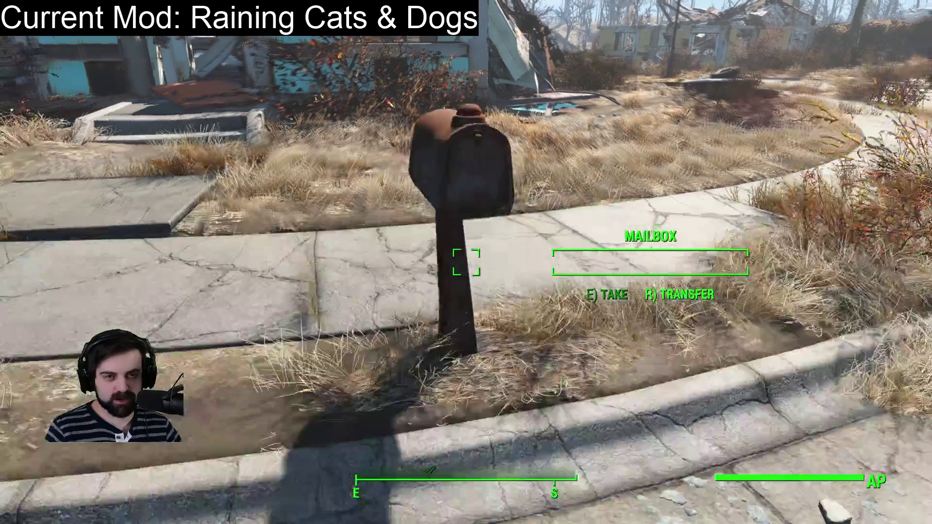
key(w)
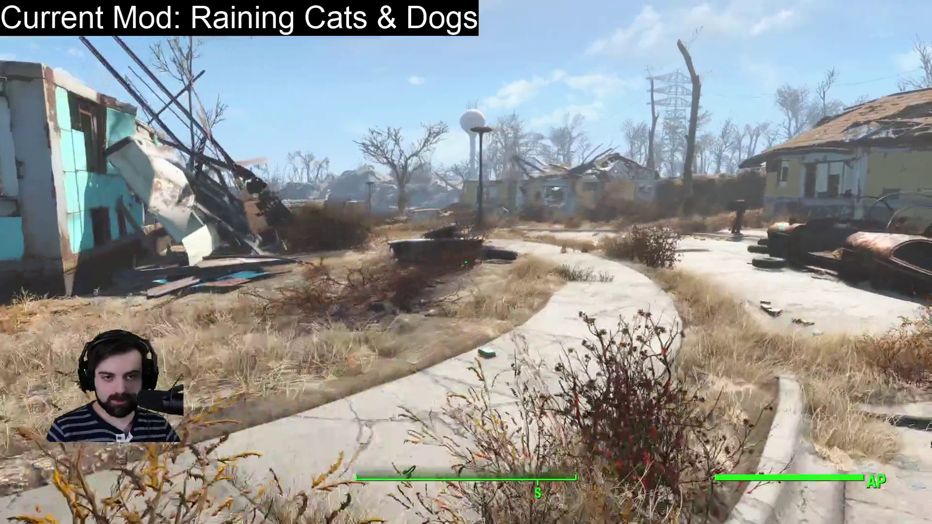
key(f)
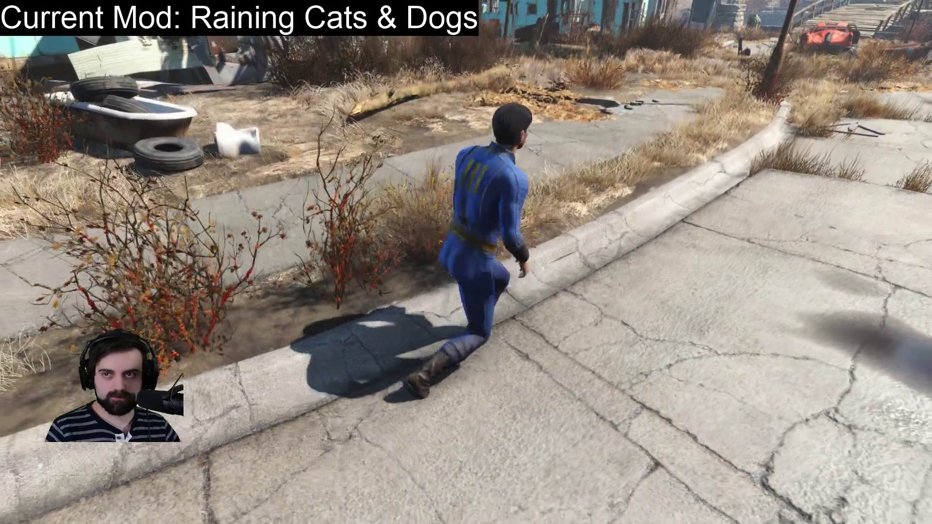
key(f)
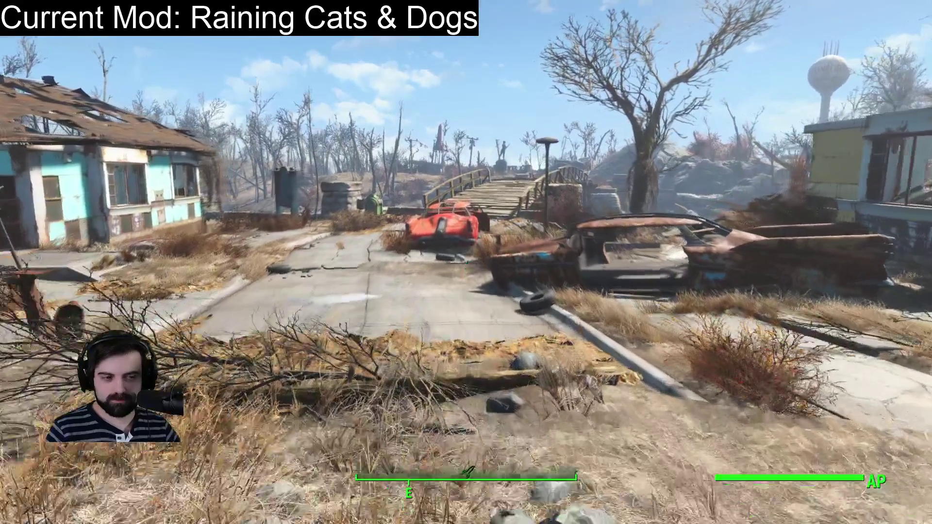
- Head past the red car and take the grenade, teddy bear and cutting board from the trash can
key(w)
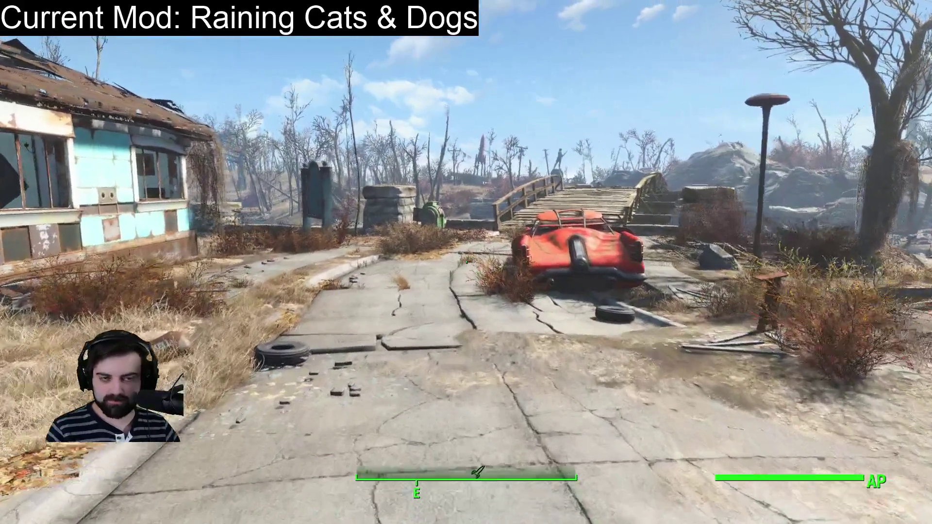
key(w)
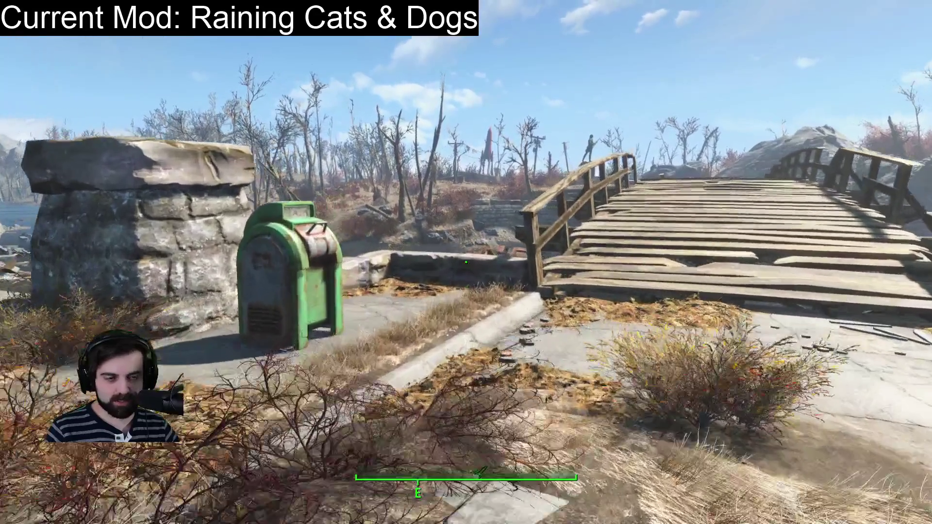
key(w)
key(e)
key(e)
key(e)
key(s)
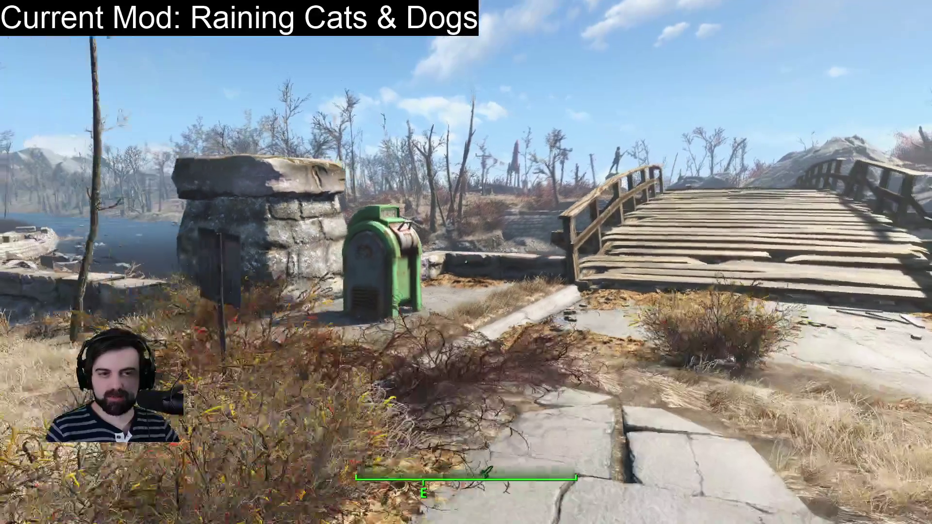
- Bring up the pause menu and quit the game
mouse_move(467, 262)
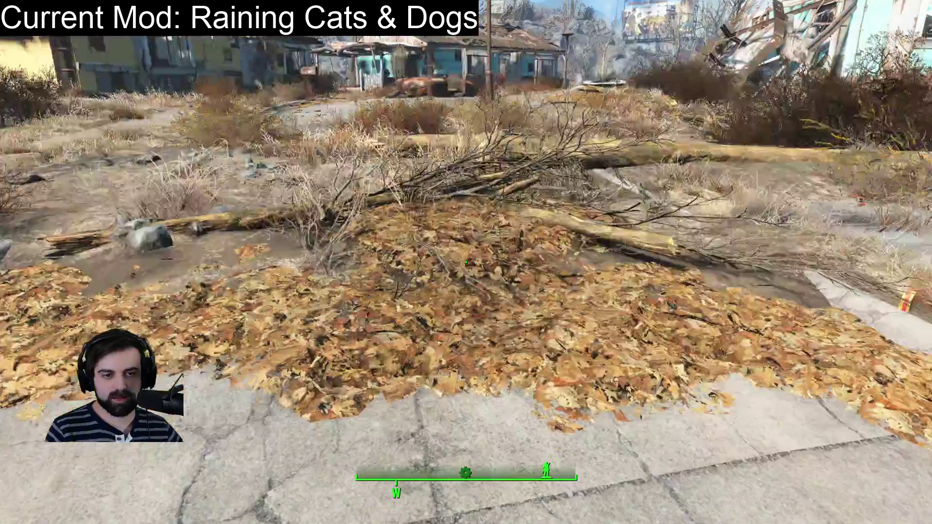
key(Escape)
click(230, 364)
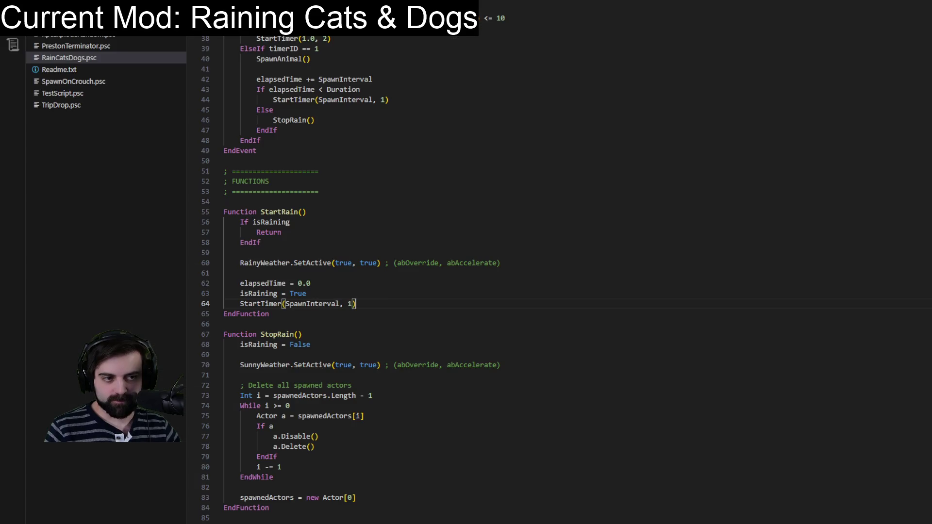
- Cycle through the Explode, TripDrop.psc and PrestonTerminator.psc scripts back to RainCatsDogs.psc
click(554, 344)
click(572, 377)
scroll(566, 405, down, 8)
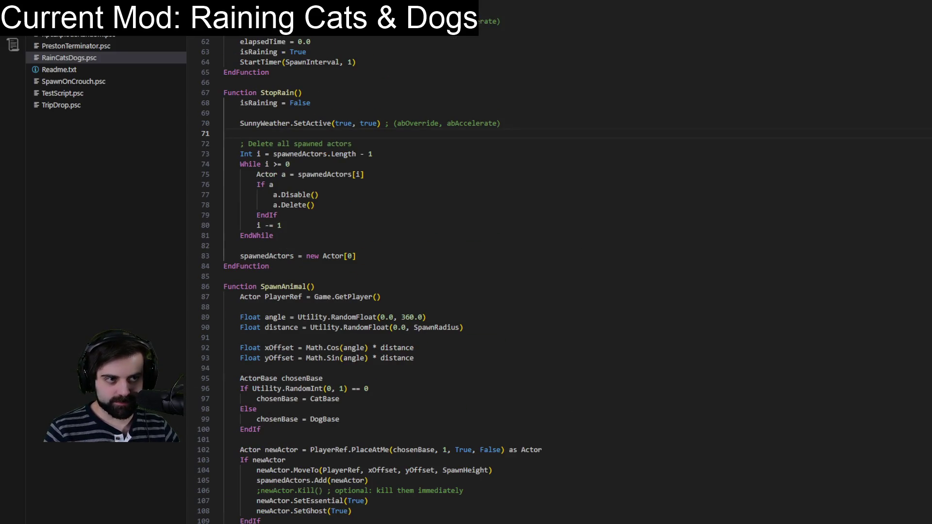
key(ctrl+Tab)
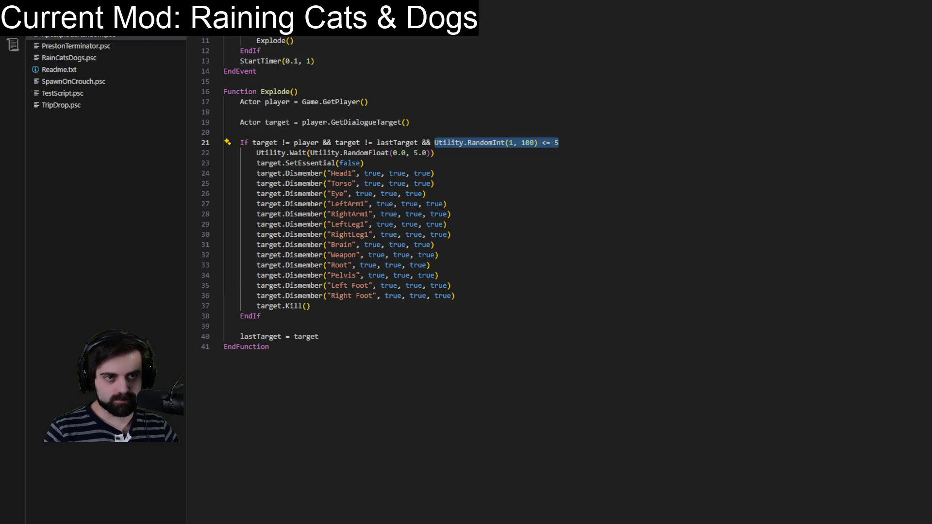
key(ctrl+Tab)
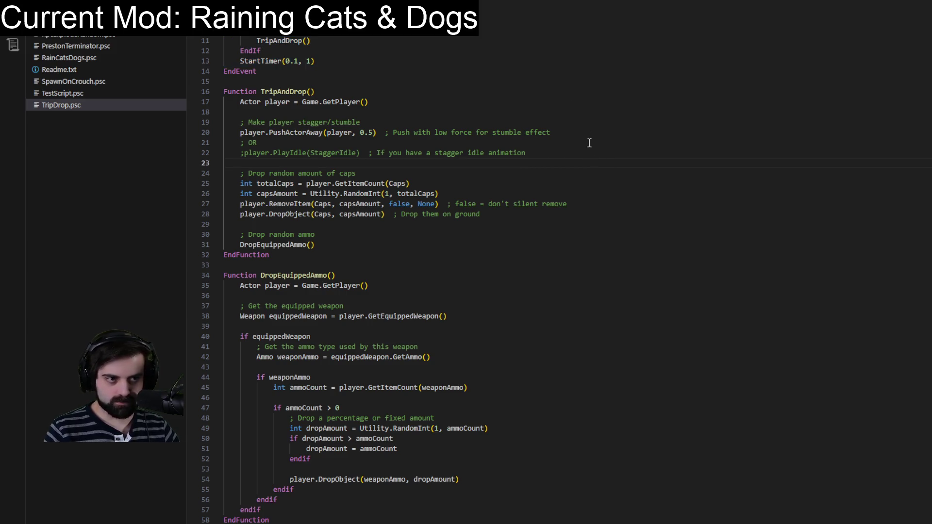
key(ctrl+Tab)
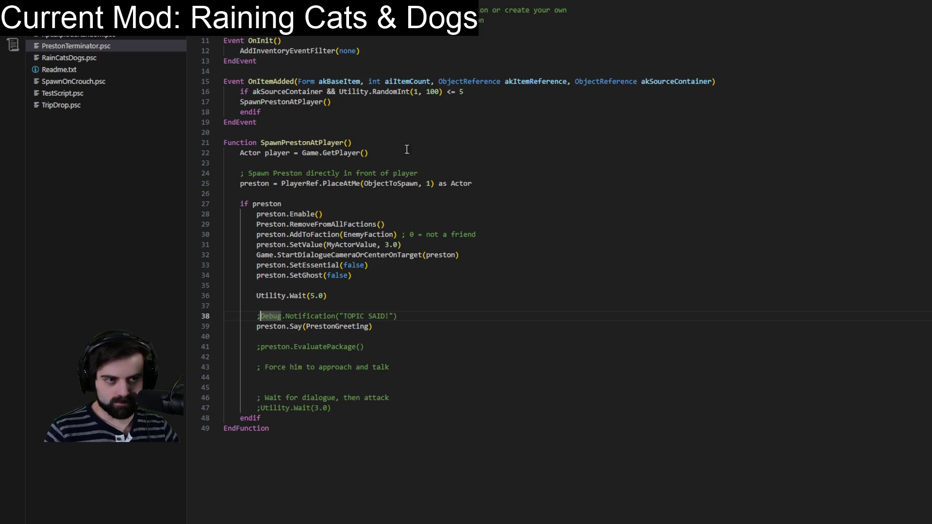
key(ctrl+Tab)
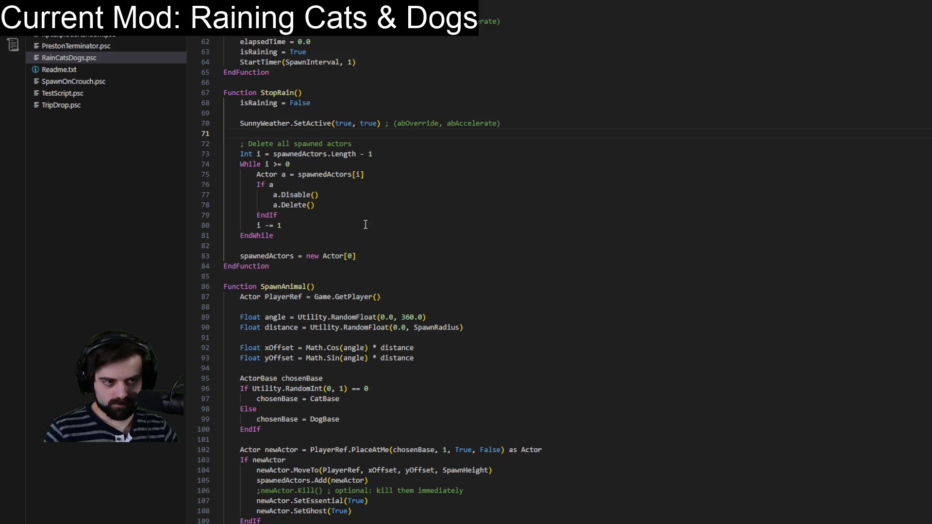
- Scroll up to Event OnTimer and put the caret on its first inner line
scroll(366, 224, up, 9)
scroll(344, 237, up, 4)
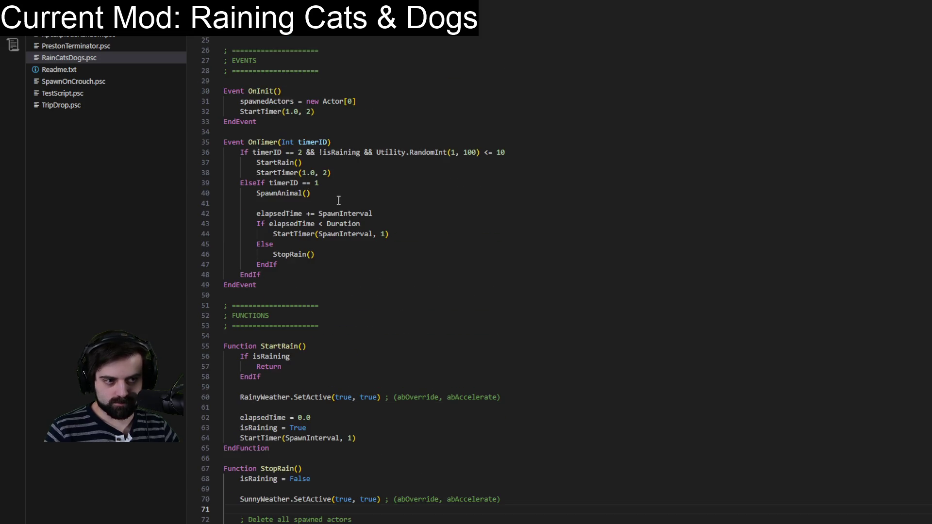
click(339, 142)
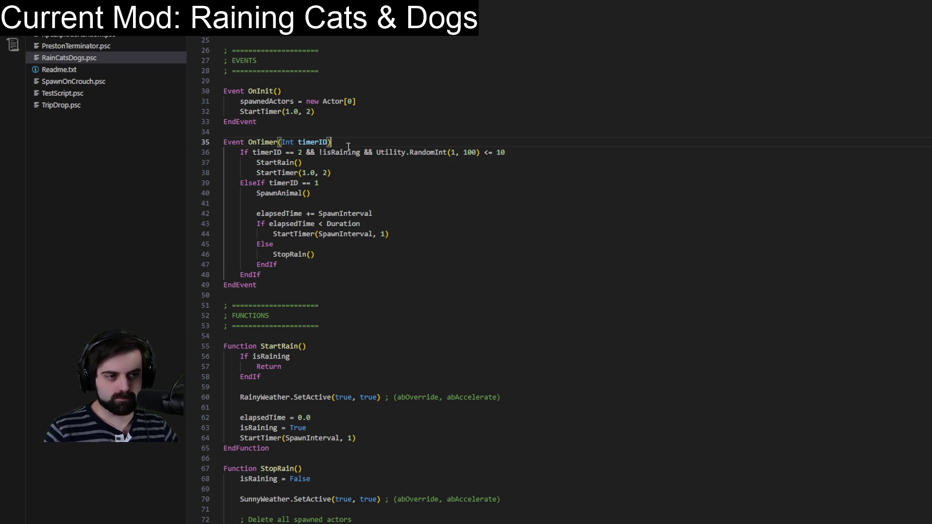
click(305, 152)
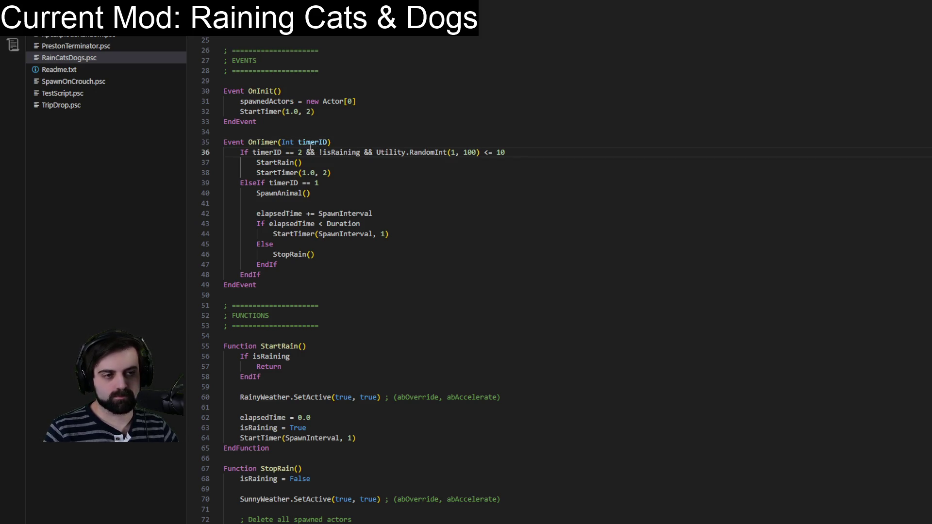
- Add an 'If timerID == 2' … 'EndIf' block at the top of OnTimer
click(418, 139)
key(Return)
key(Return)
key(Up)
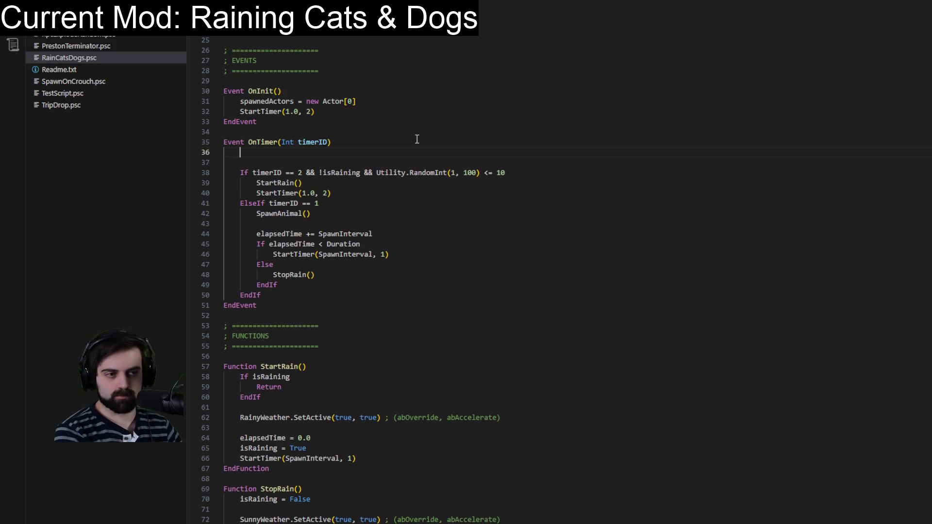
text(If timerID)
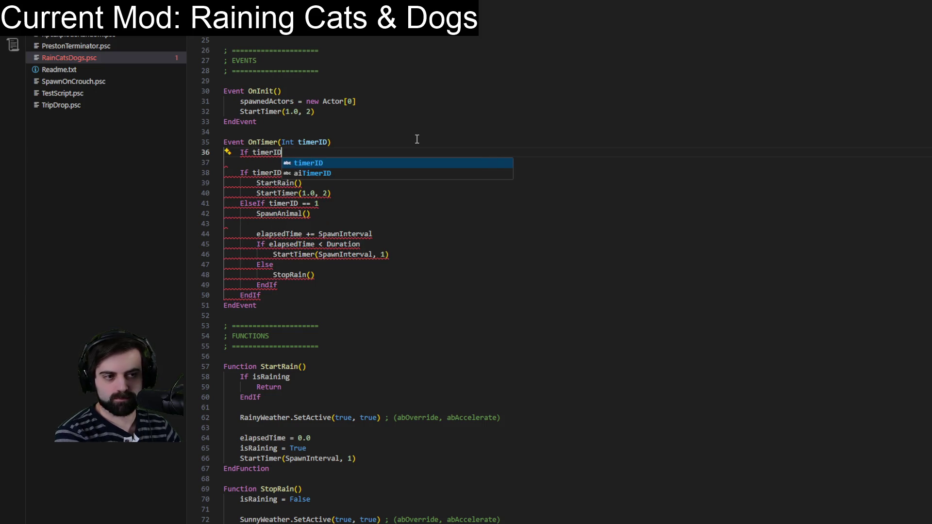
text( ==)
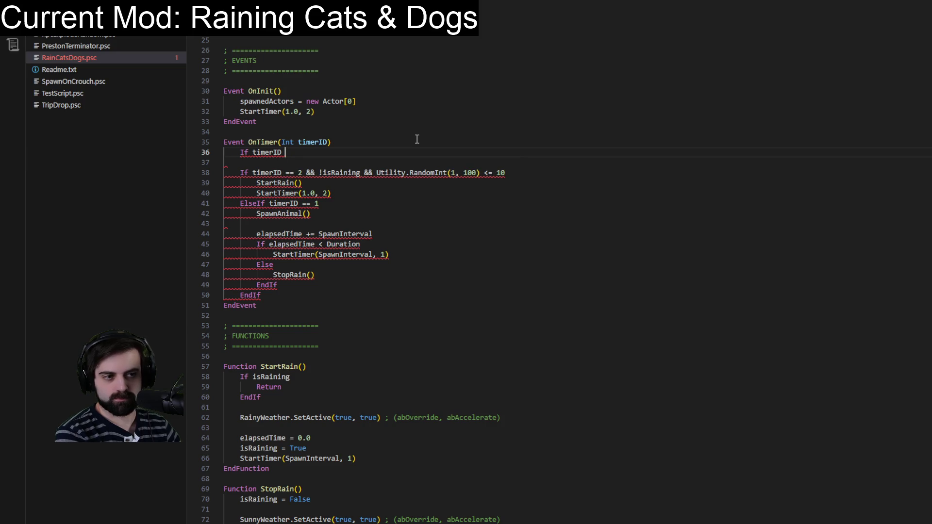
key(Return)
key(Return)
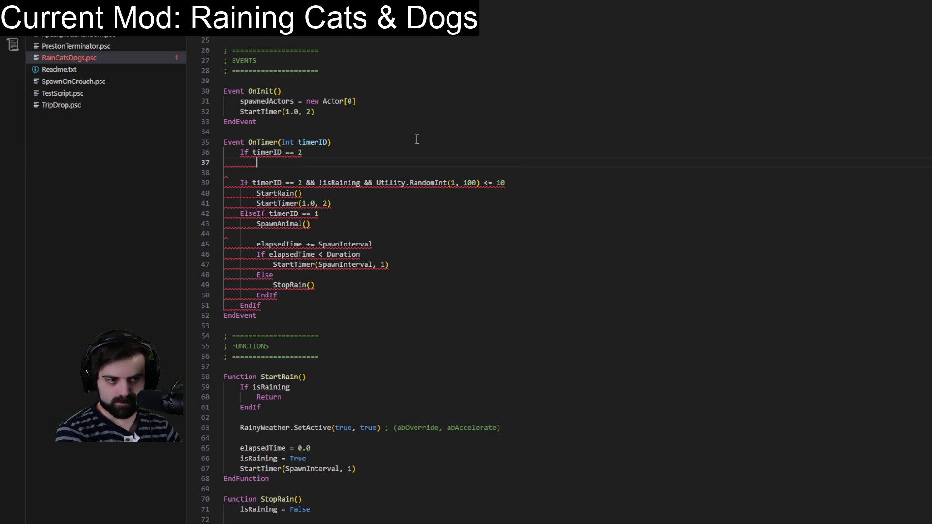
text(EndIf)
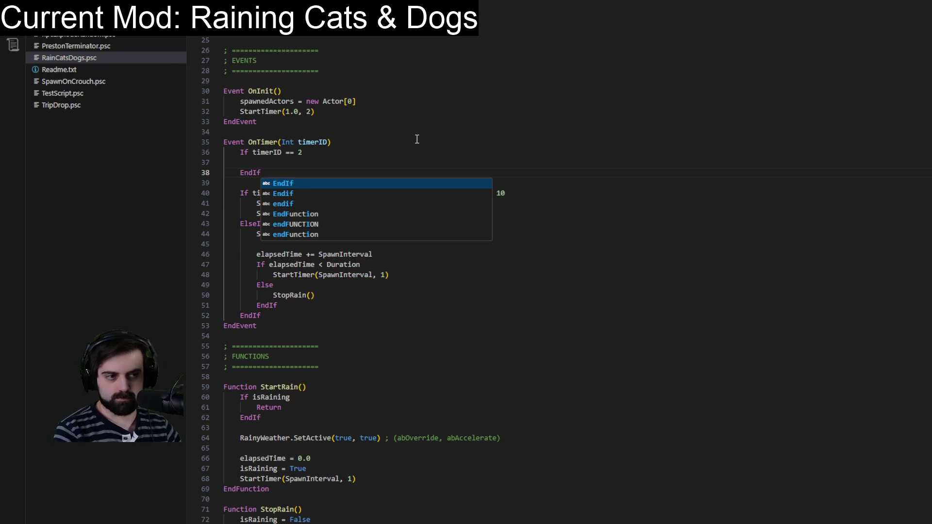
- Fill the If block with Debug.Notification("TIMER CHECK") using the IntelliSense completion
click(396, 163)
text(De)
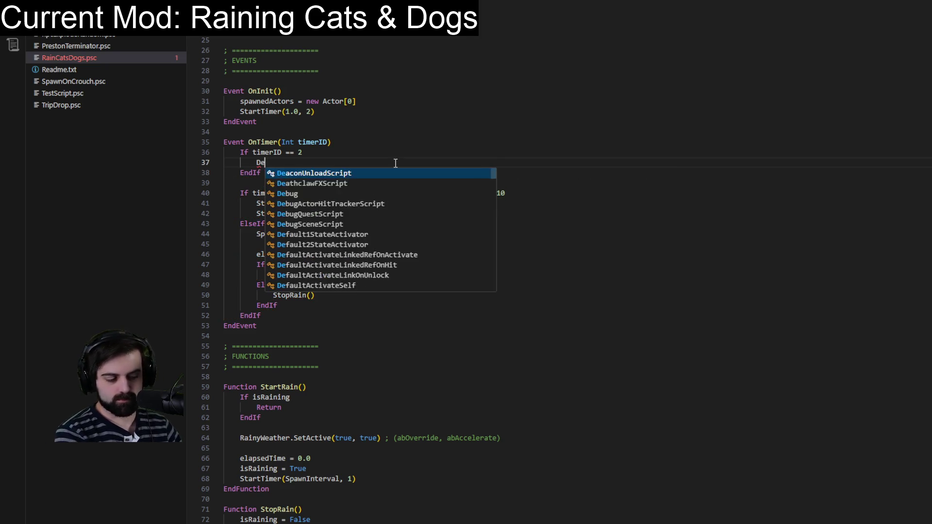
text(bug.Not)
key(Tab)
text((")
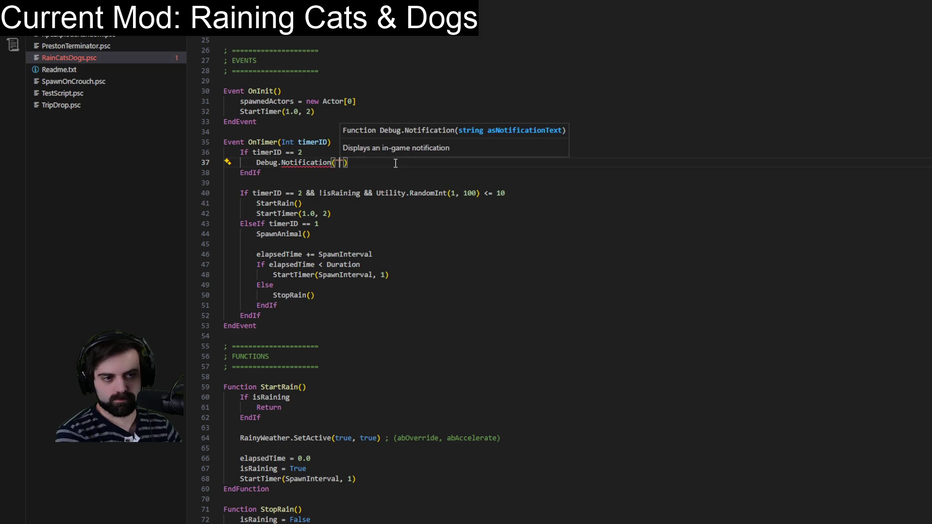
text(TIMER CHECK)
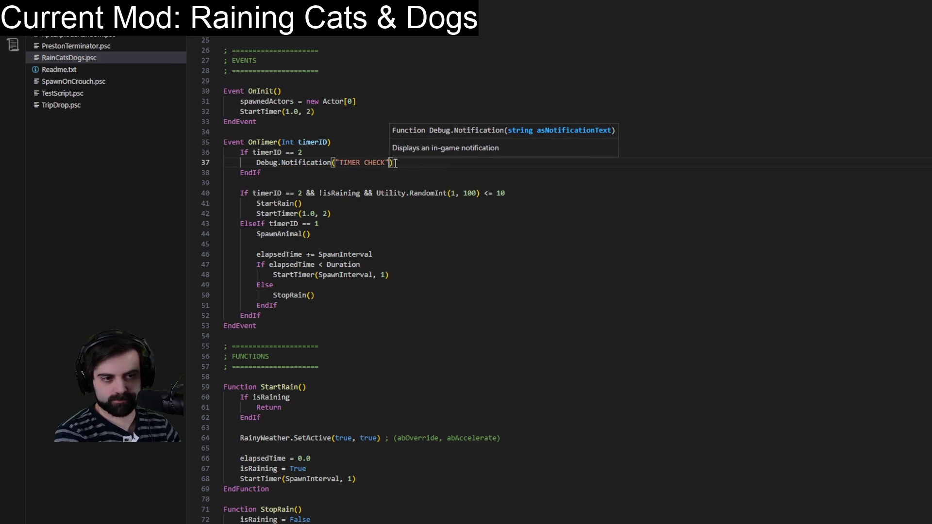
click(425, 294)
click(461, 247)
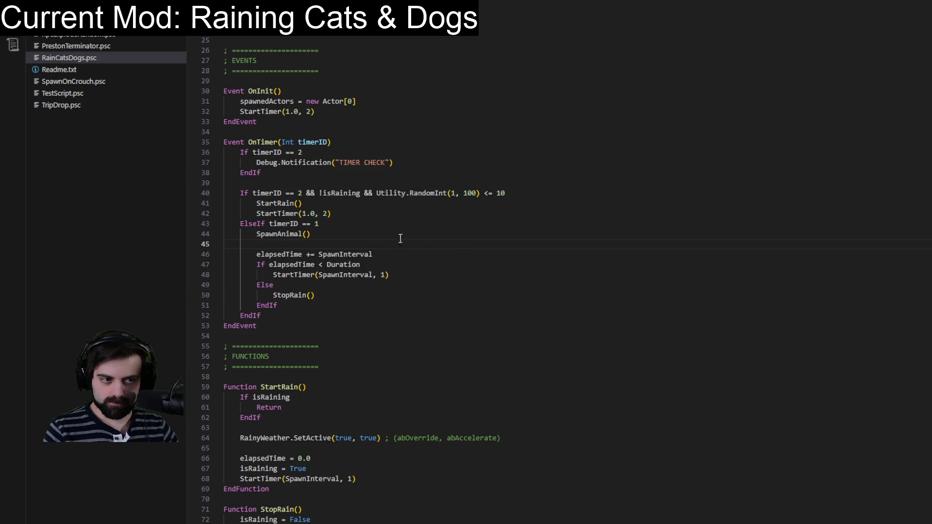
mouse_move(337, 194)
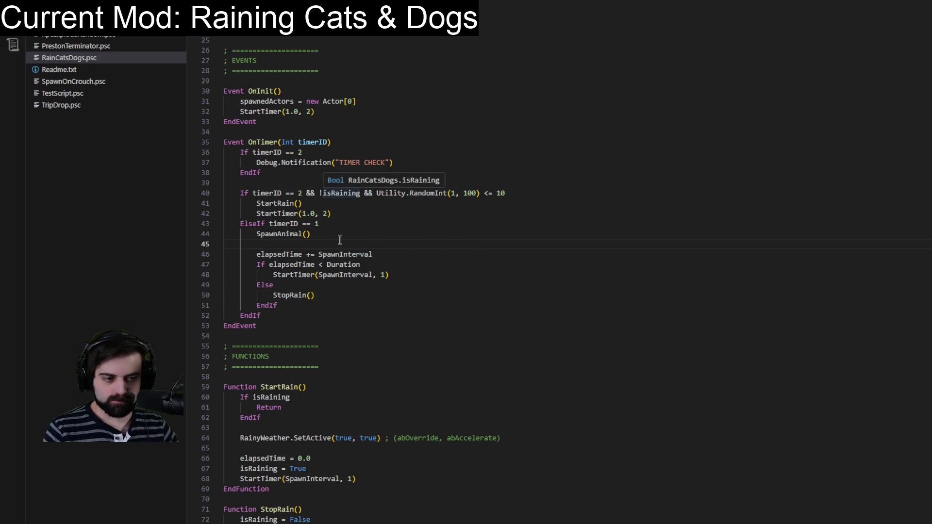
scroll(357, 466, down, 7)
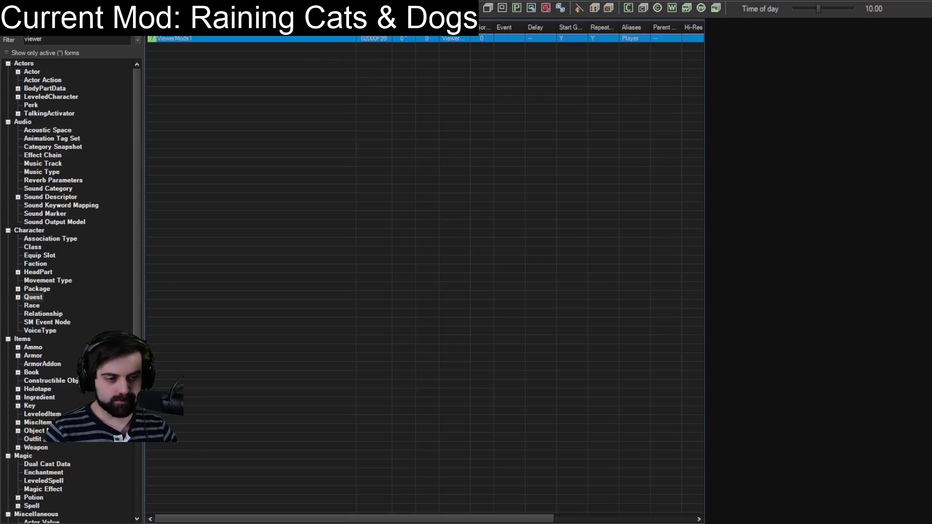
double_click(162, 38)
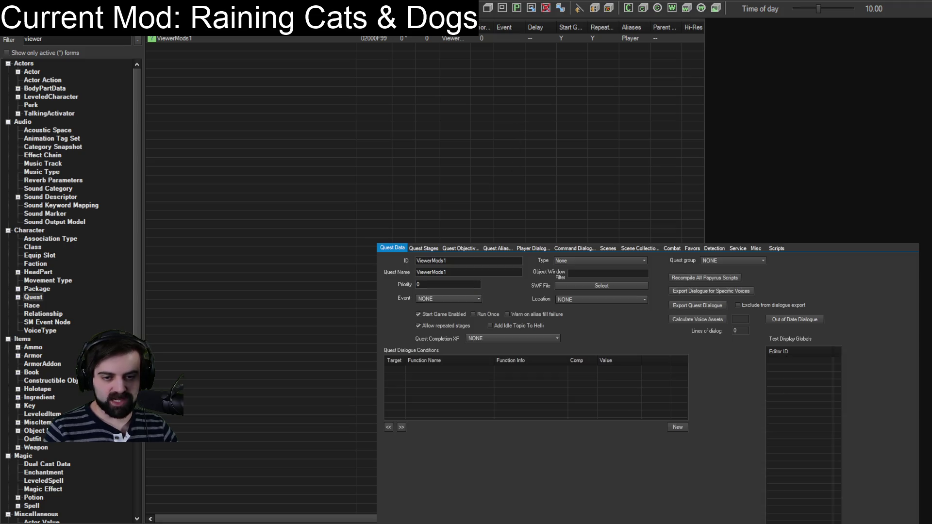
key(Escape)
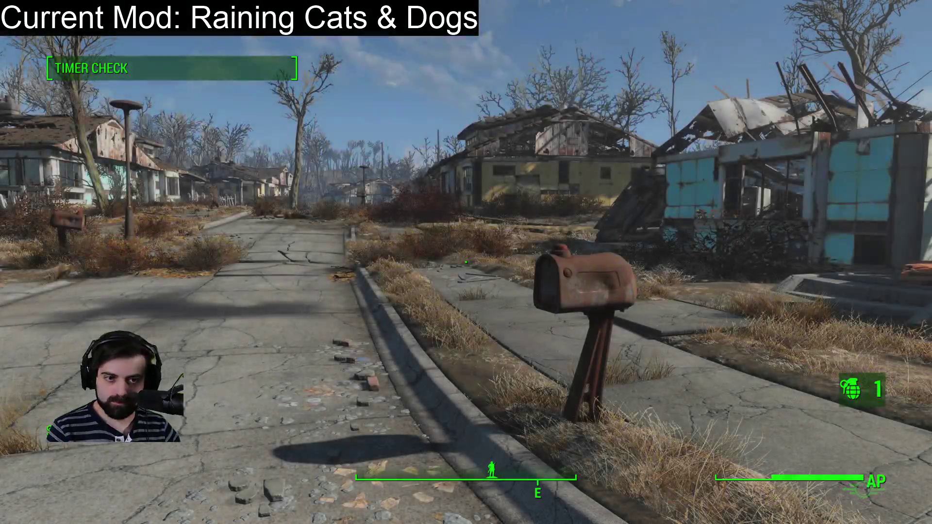
- Walk toward the houses until TIMER CHECK shows and dogs spawn, then shoot an Attack Dog
key(w)
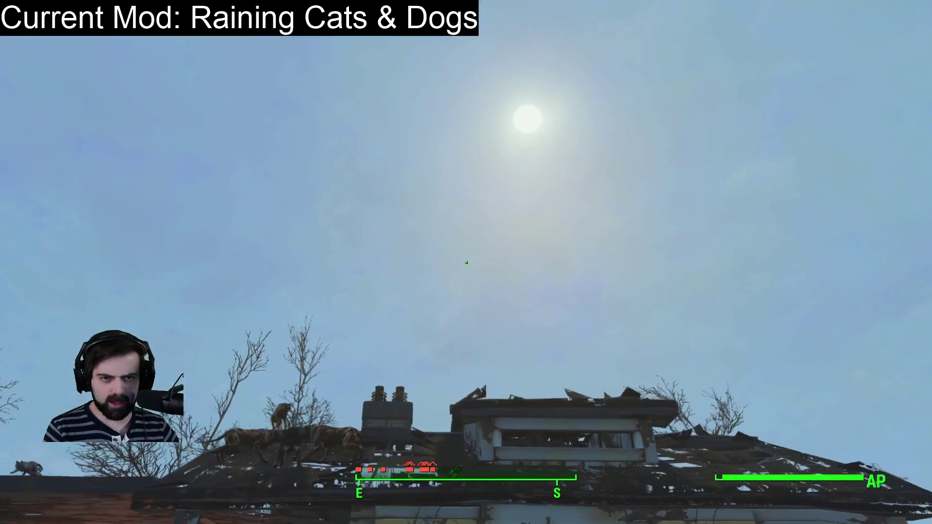
click(466, 262)
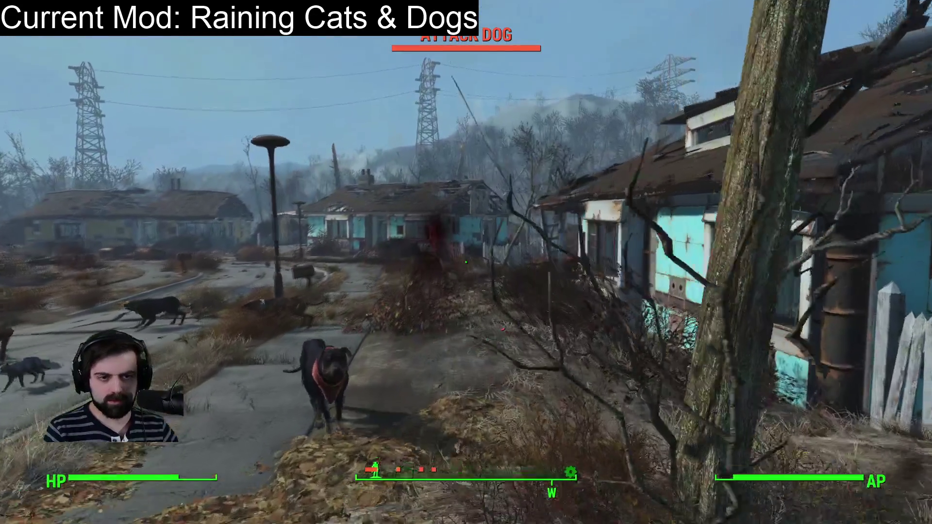
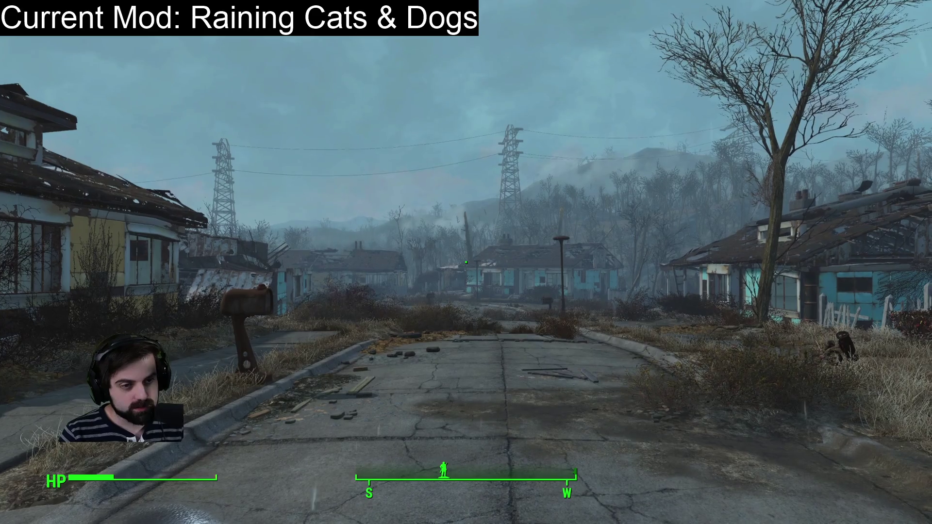
- Save Fallout 4 and quit straight to the desktop through the pause menu's QUIT option
key(Escape)
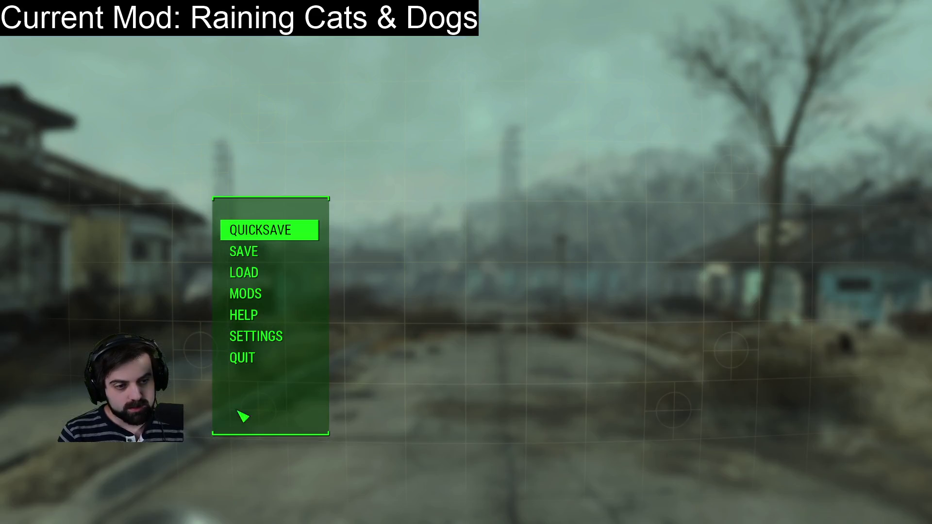
click(243, 358)
click(462, 487)
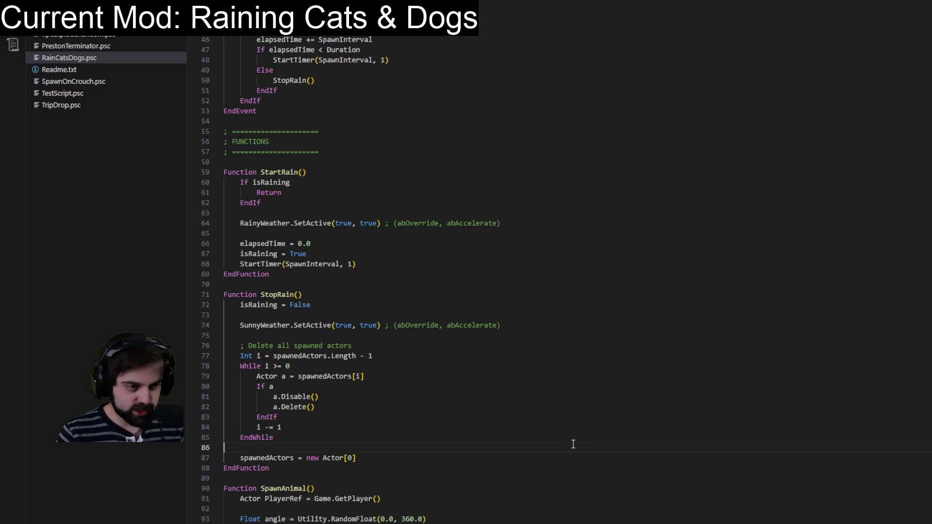
- Try pasting at the SunnyWeather line in StopRain and undo the accidental duplicate
click(310, 317)
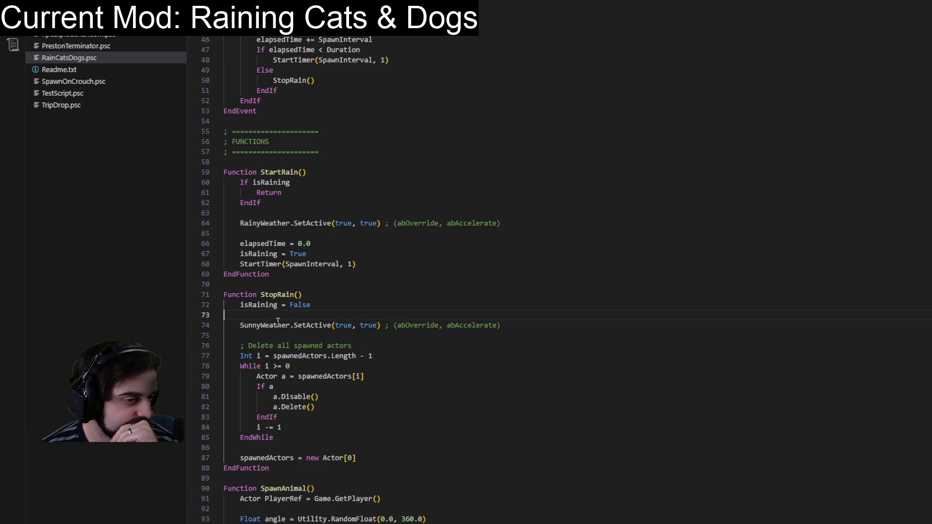
mouse_move(277, 324)
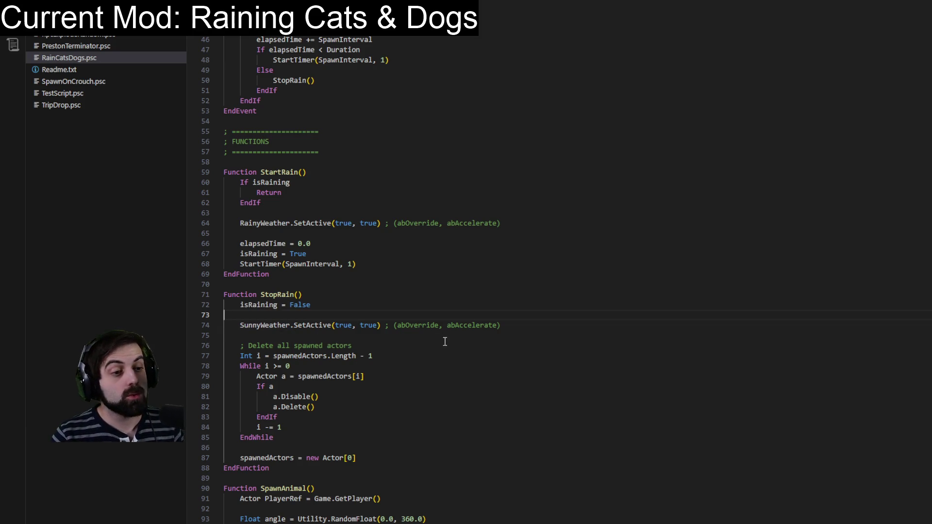
shift+click(509, 324)
text(SunnyWeather.SetActive(true, true) ; (abOverride, abAccelerate))
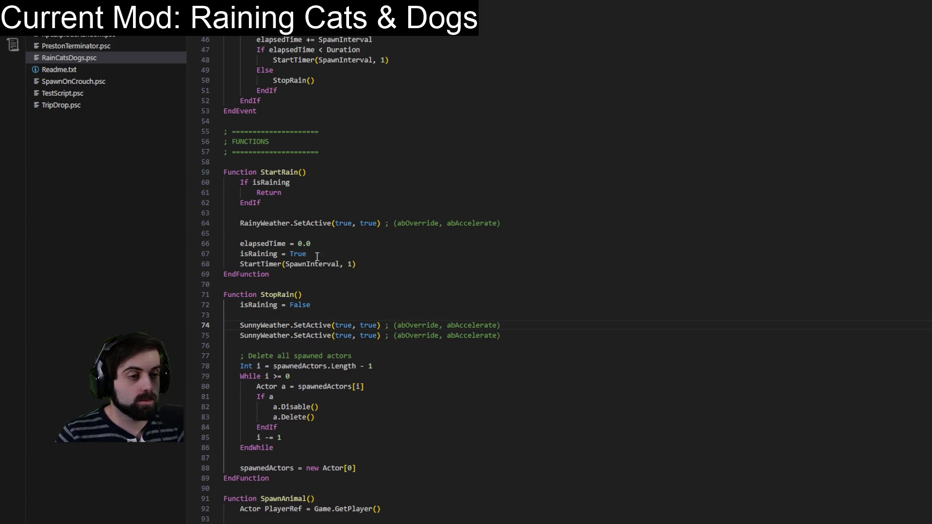
key(ctrl+z)
- Copy the RainyWeather.SetActive line into StopRain and change its first argument to false
click(525, 223)
triple_click(525, 223)
key(ctrl+c)
click(464, 322)
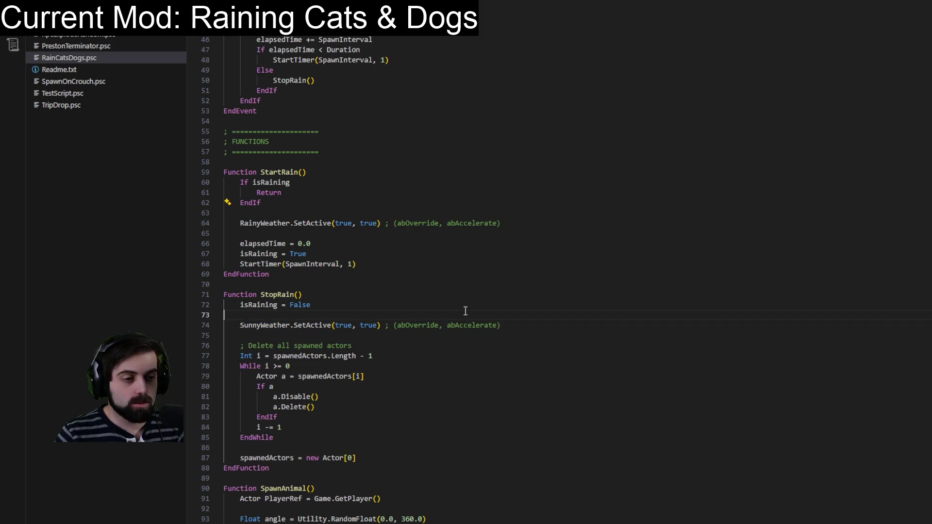
key(ctrl+v)
click(334, 325)
key(ctrl+shift+Right)
text(false)
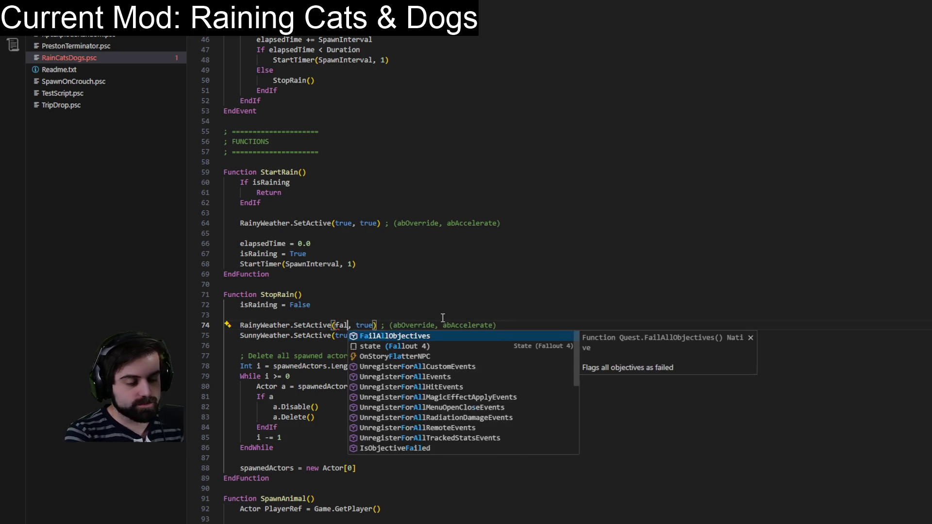
key(Escape)
key(Up)
key(Up)
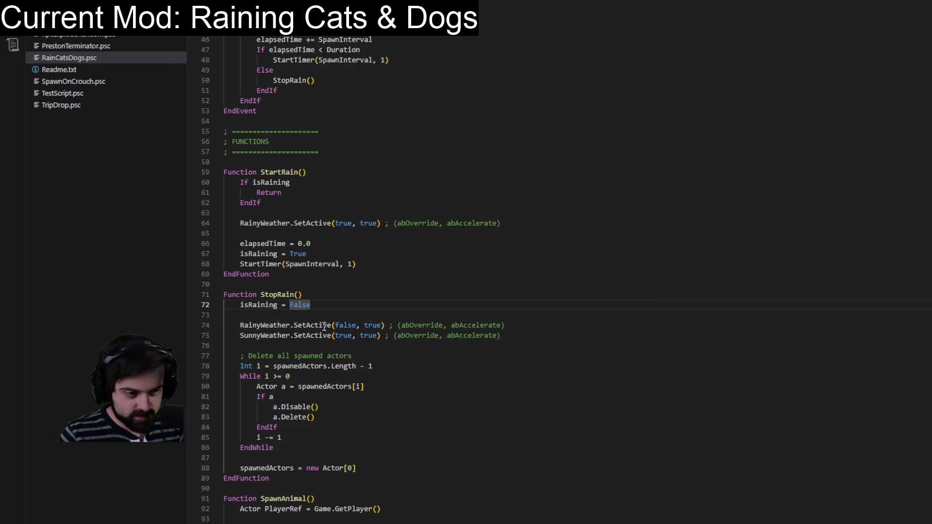
mouse_move(324, 329)
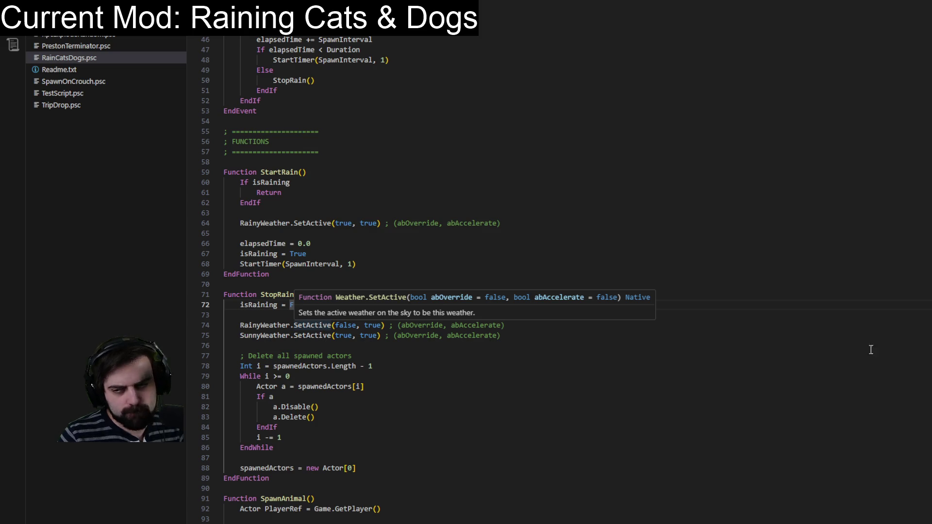
key(Escape)
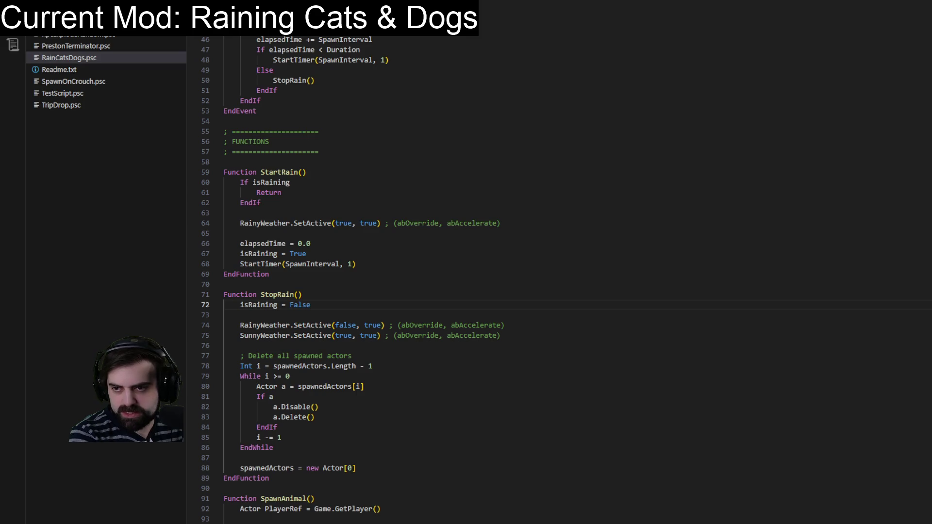
- Copy the SunnyWeather.SetActive line from StopRain into StartRain above the RainyWeather call
click(522, 295)
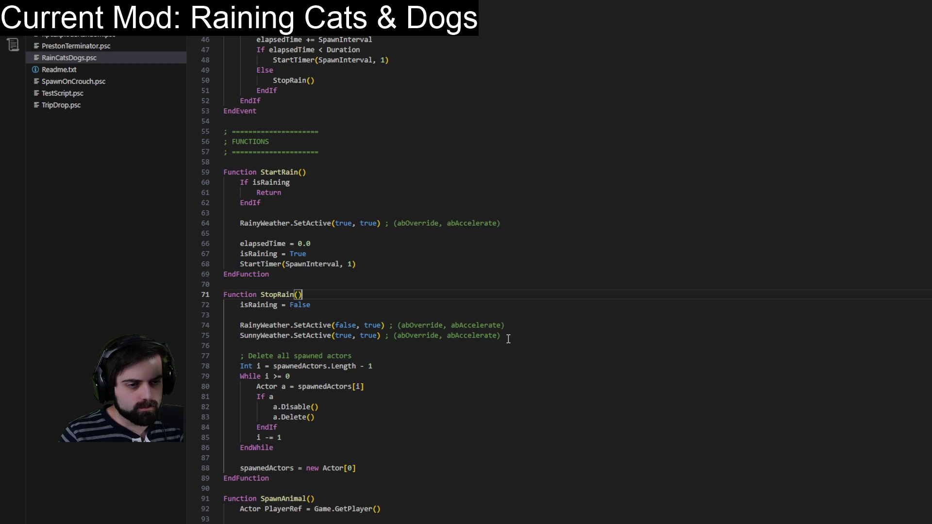
drag(507, 336, 512, 326)
key(ctrl+c)
click(427, 223)
key(ctrl+v)
double_click(343, 223)
- Make StartRain's new line SunnyWeather.SetActive(false, true) and check both weather calls
text(false)
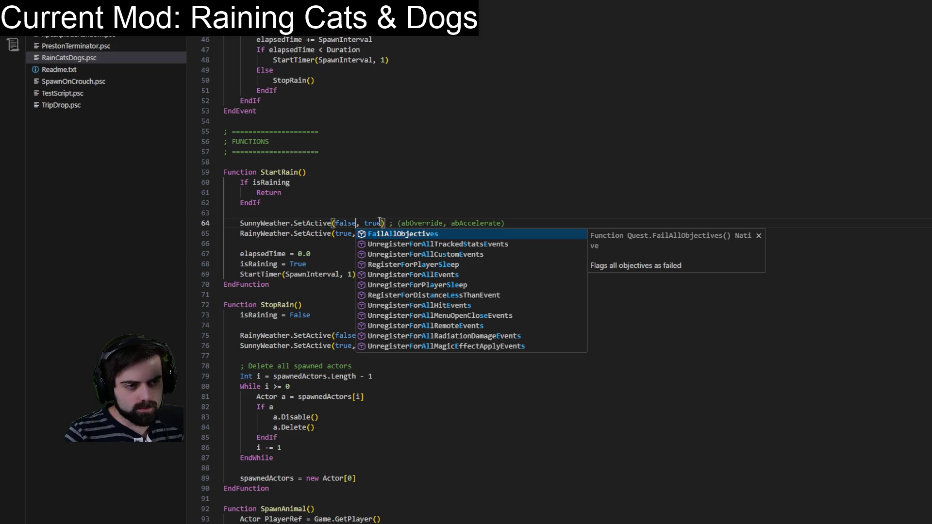
click(373, 207)
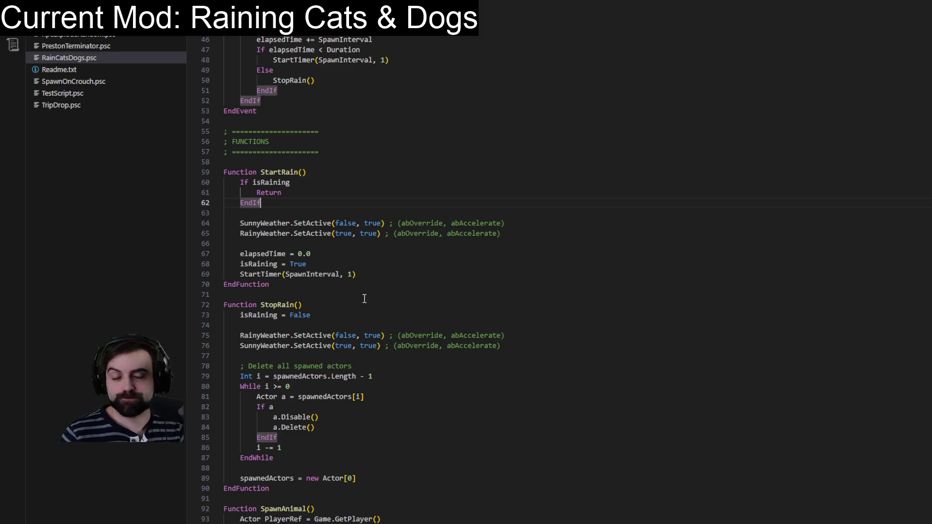
click(391, 304)
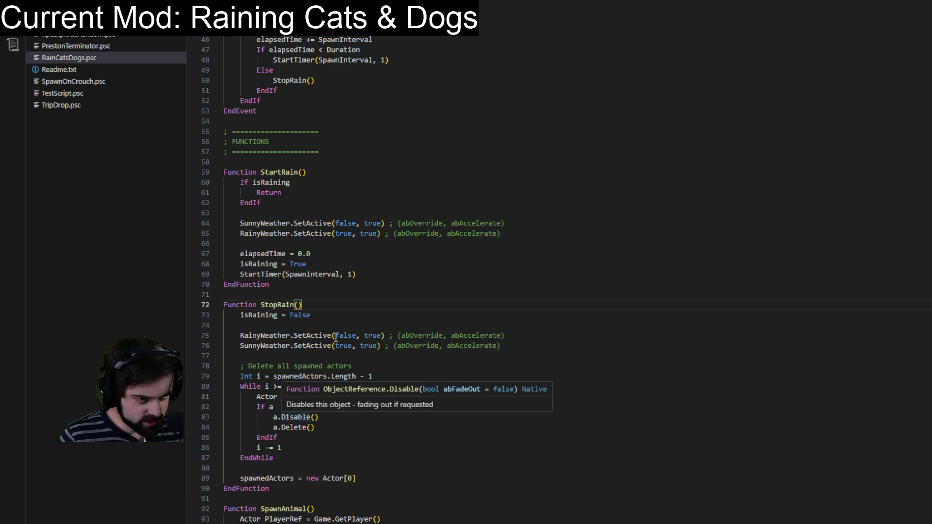
click(318, 328)
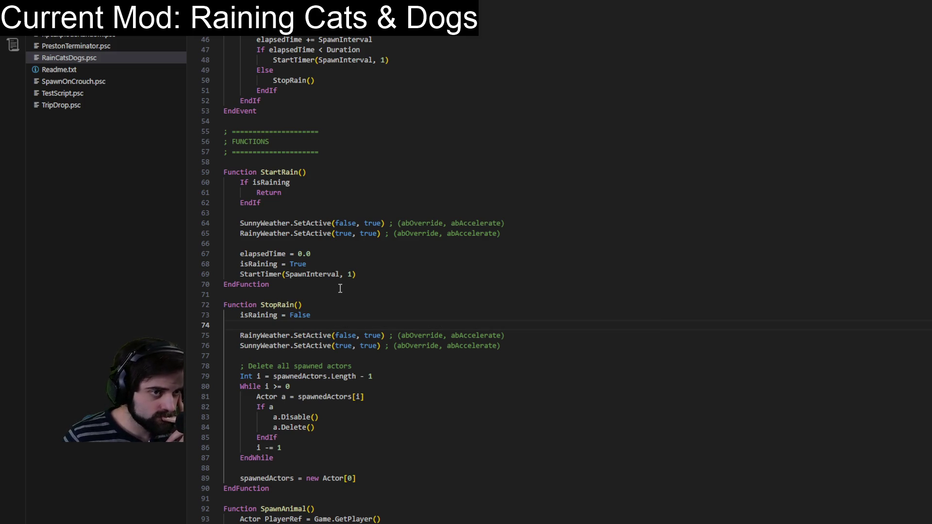
- Scroll over the RainCatsDogs script, then open the ViewerMods1 quest in the Creation Kit
scroll(358, 275, up, 1)
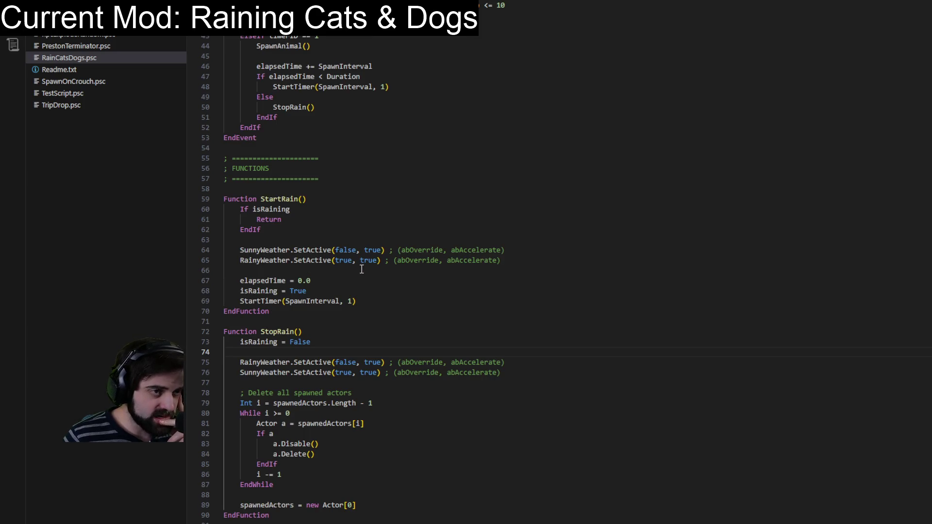
scroll(363, 262, down, 1)
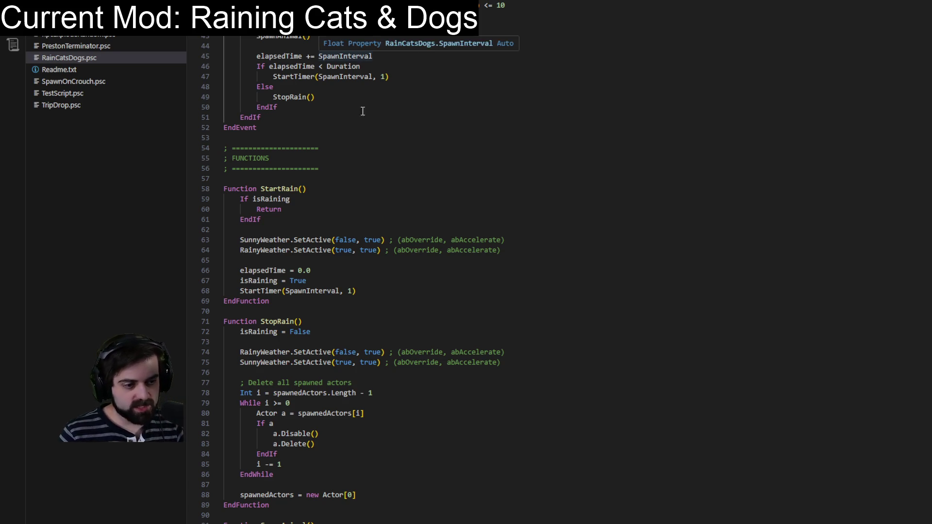
click(443, 207)
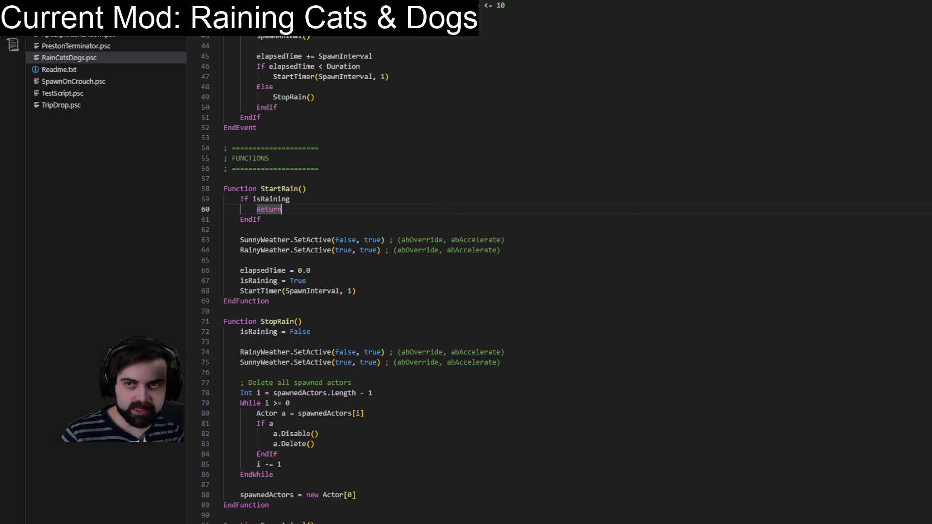
key(alt+Tab)
double_click(162, 38)
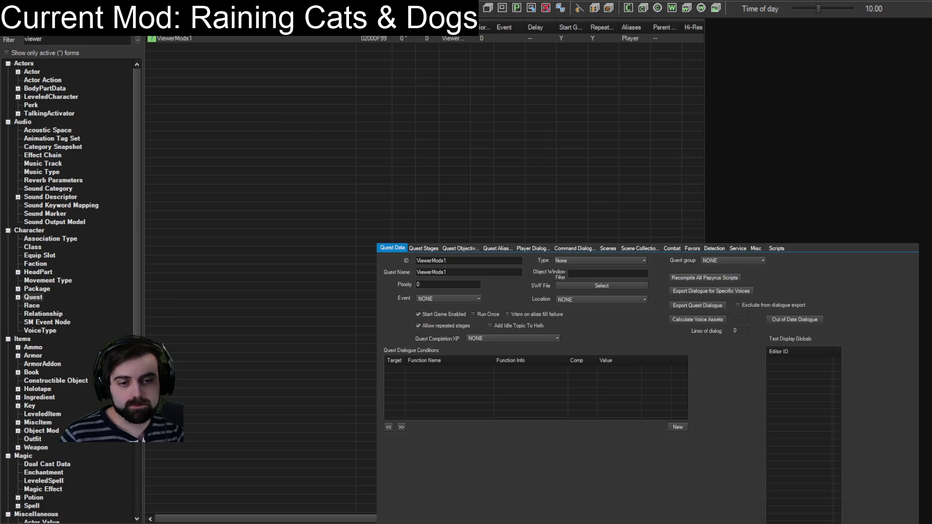
- Close the ViewerMods1 quest window without making changes
key(Escape)
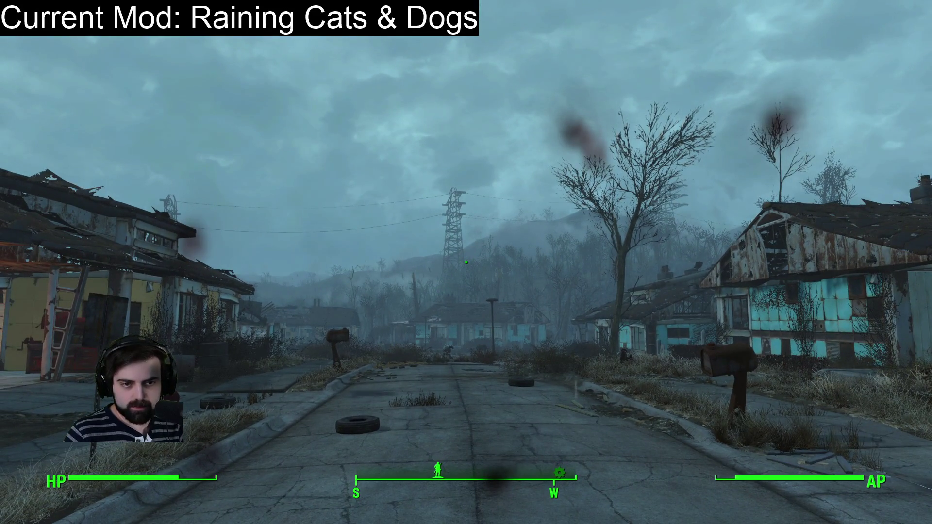
- Walk Sanctuary's streets watching the spawned attack dogs and cats under the changing sky
key(w)
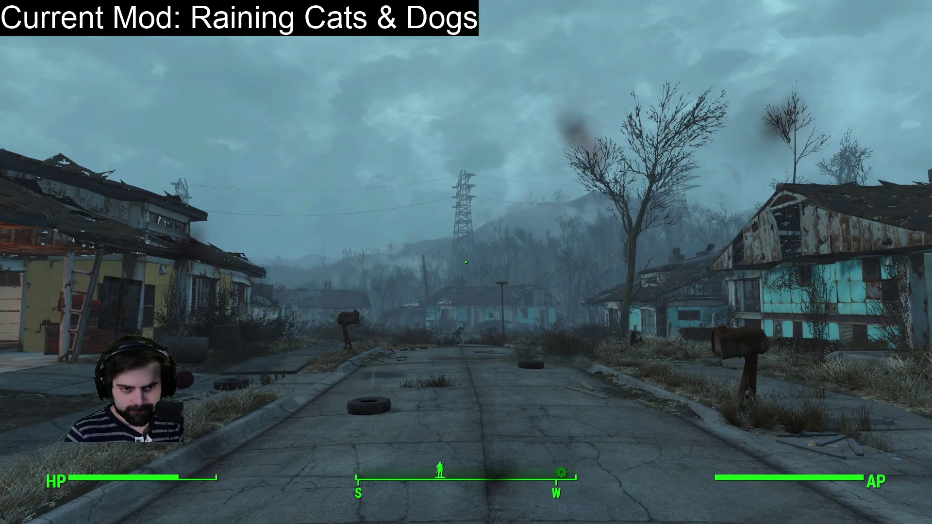
key(w)
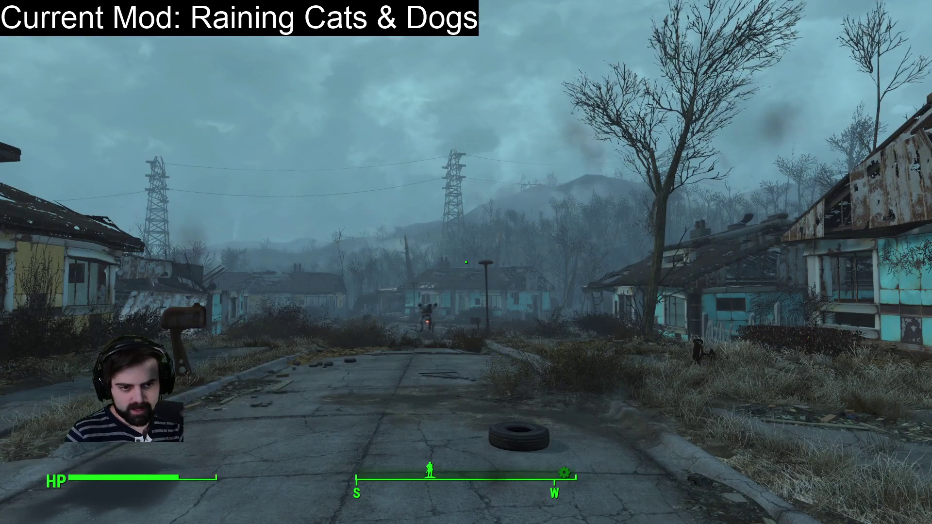
mouse_move(466, 263)
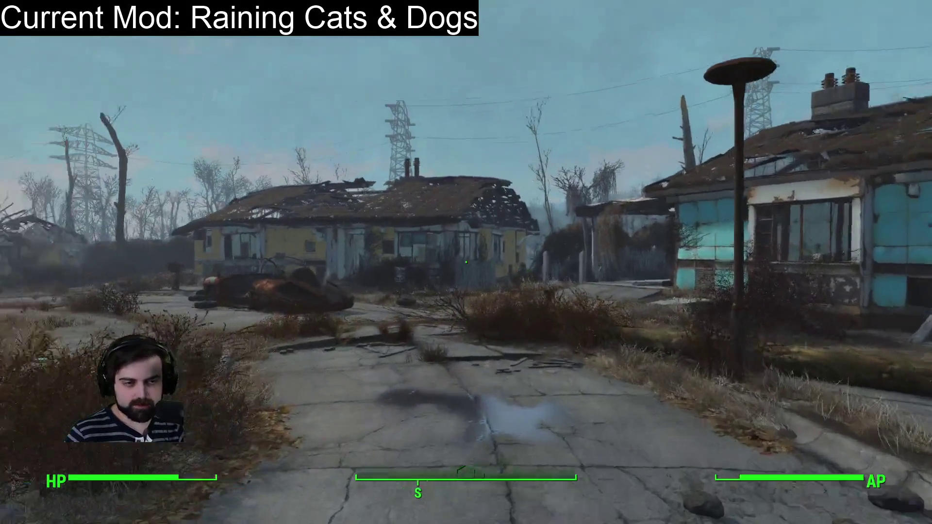
key(w)
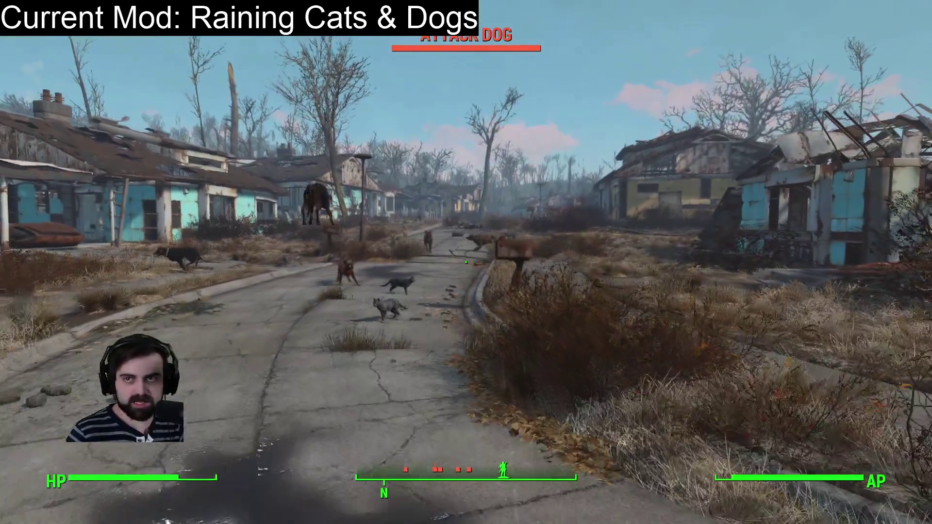
key(w)
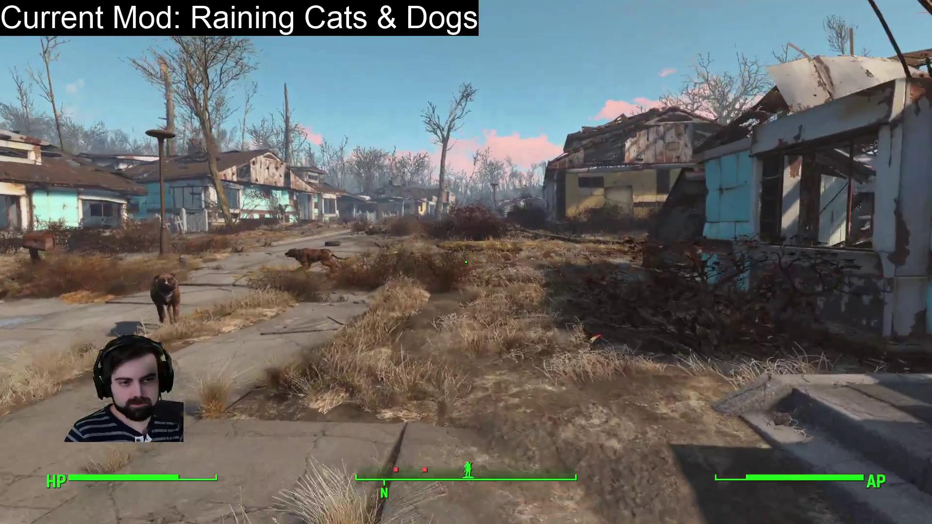
key(w)
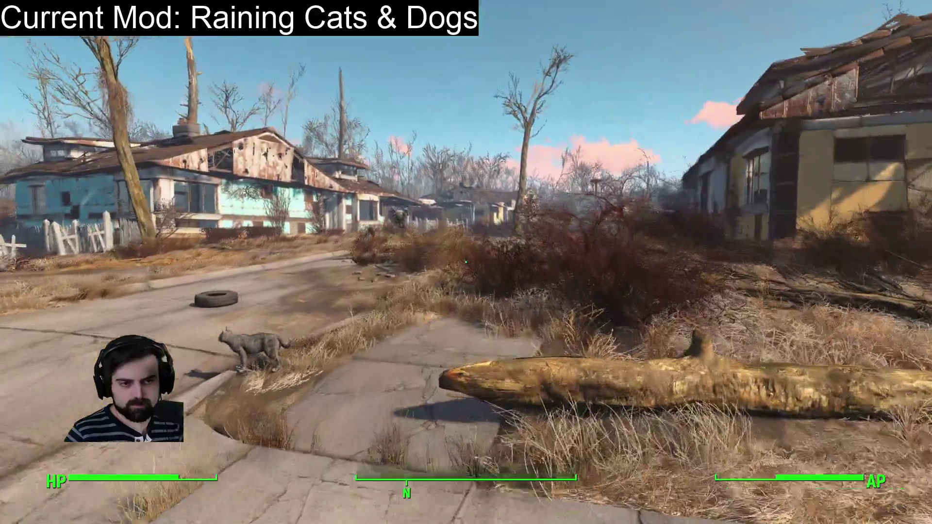
key(w)
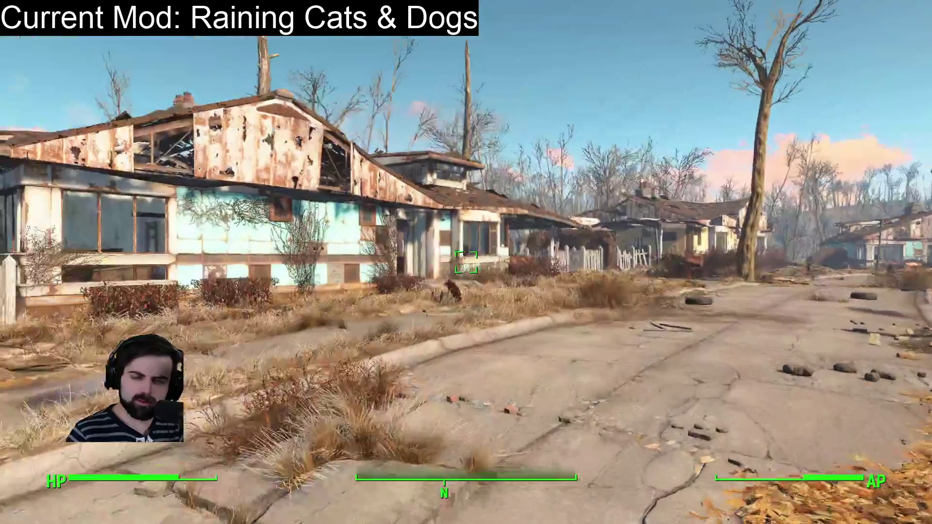
key(w)
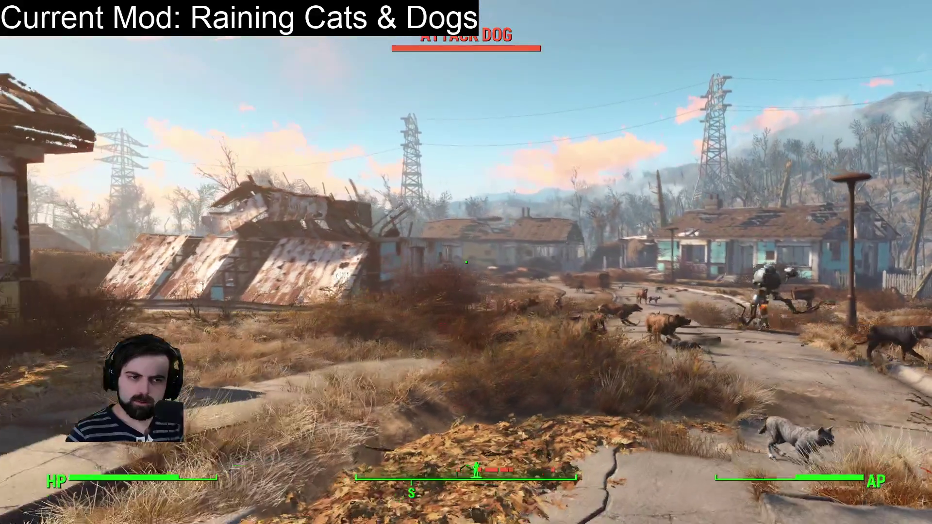
key(w)
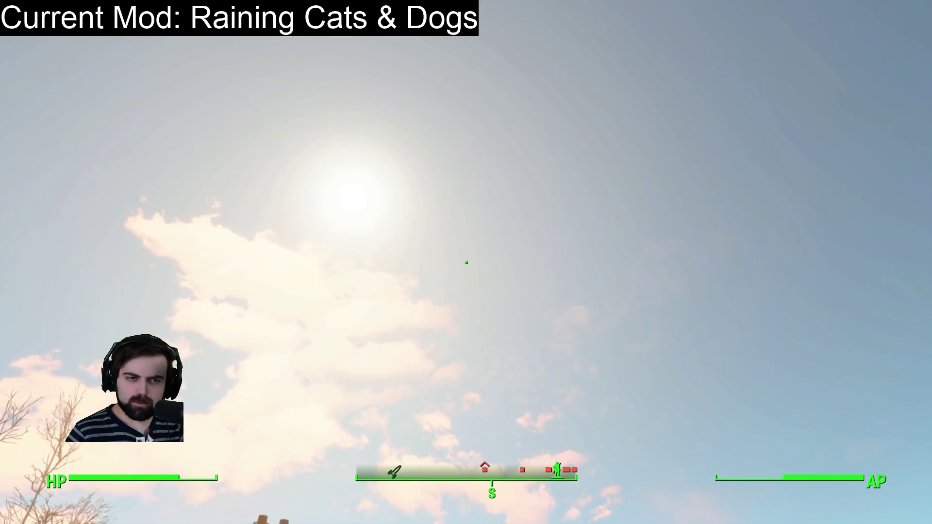
key(w)
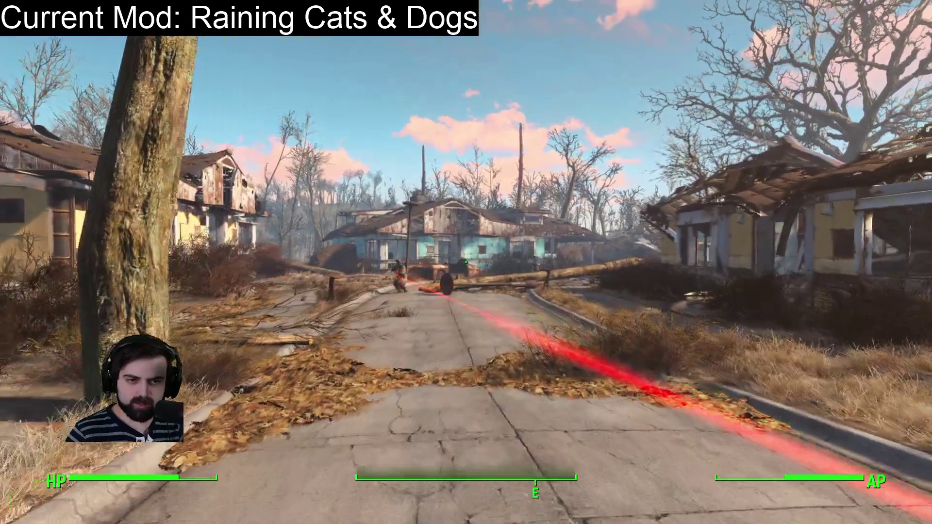
key(w)
key(w)
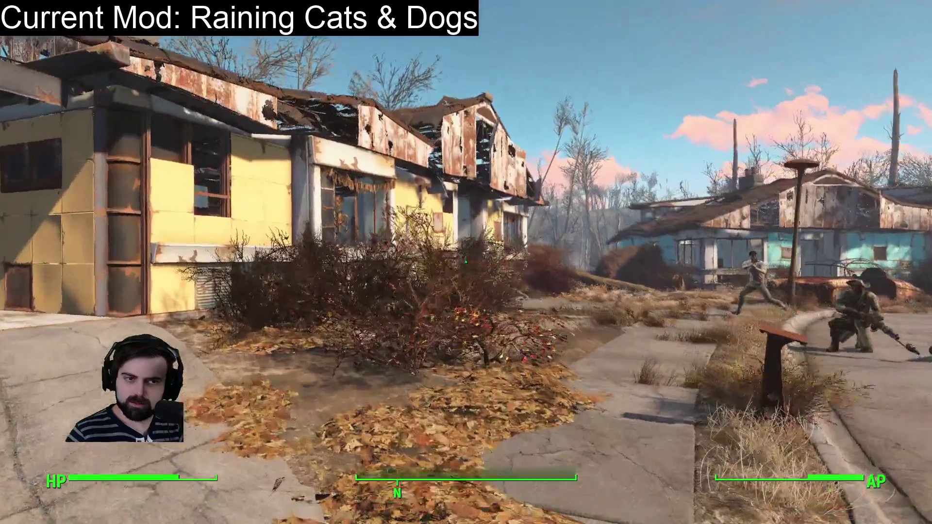
key(w)
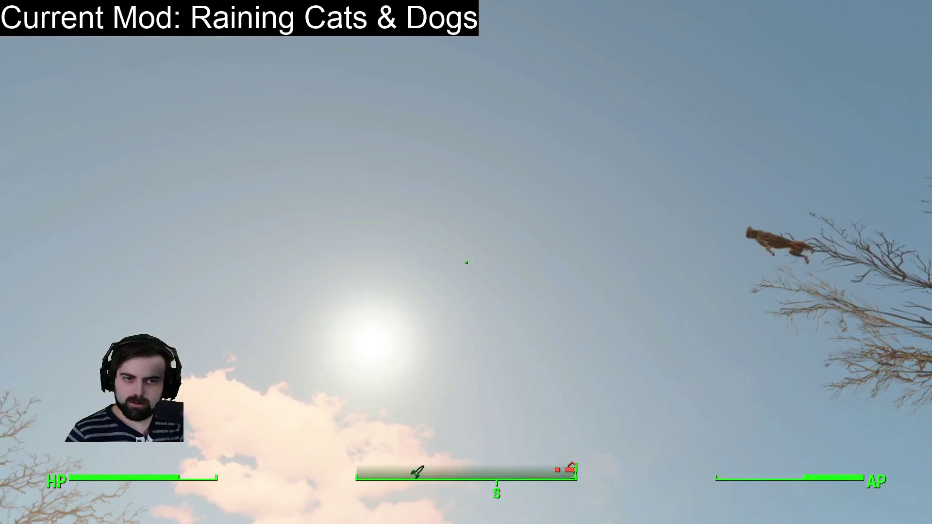
key(w)
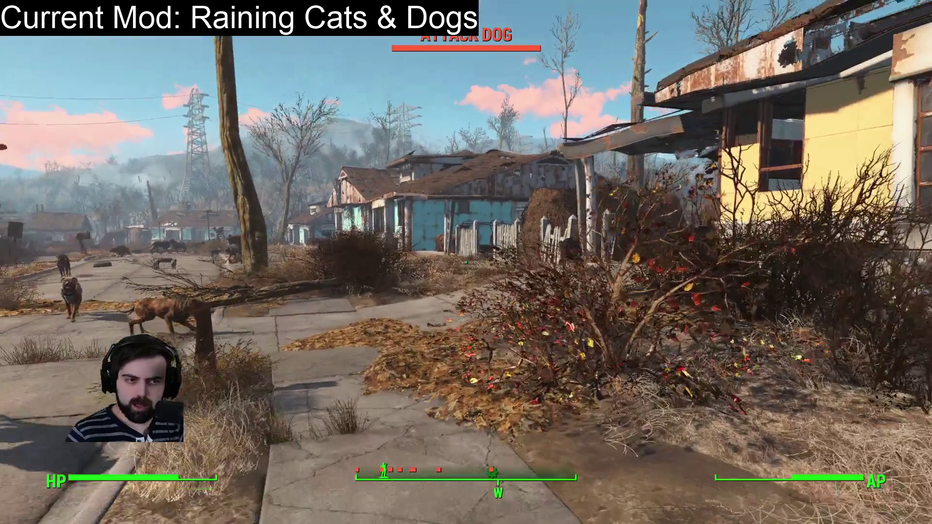
key(w)
key(w)
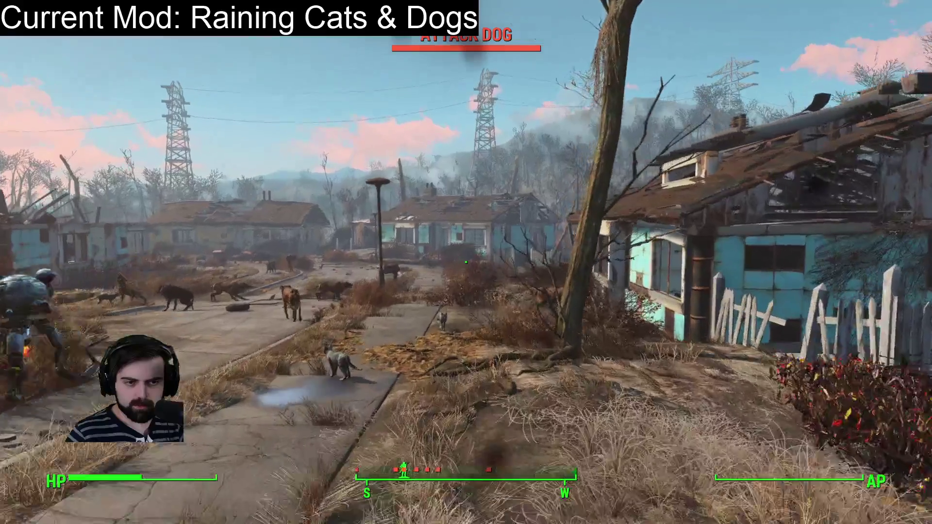
key(w)
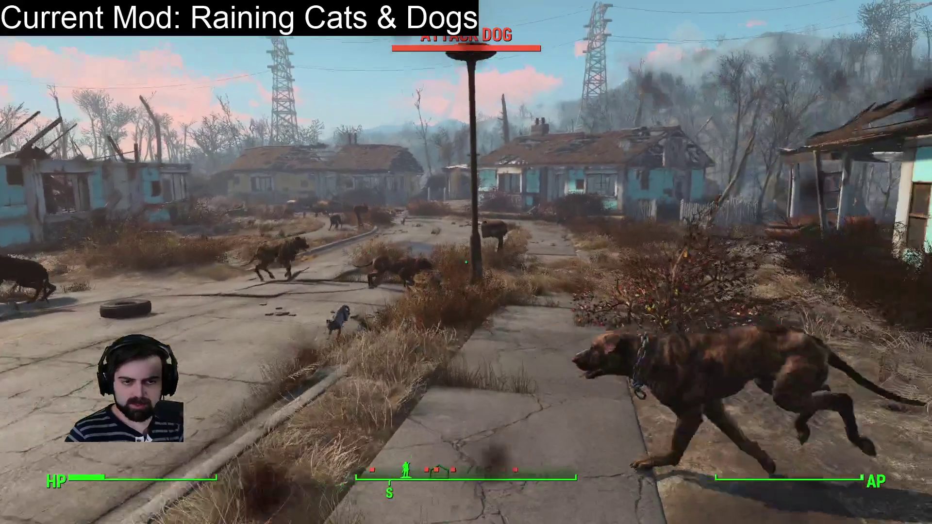
key(w)
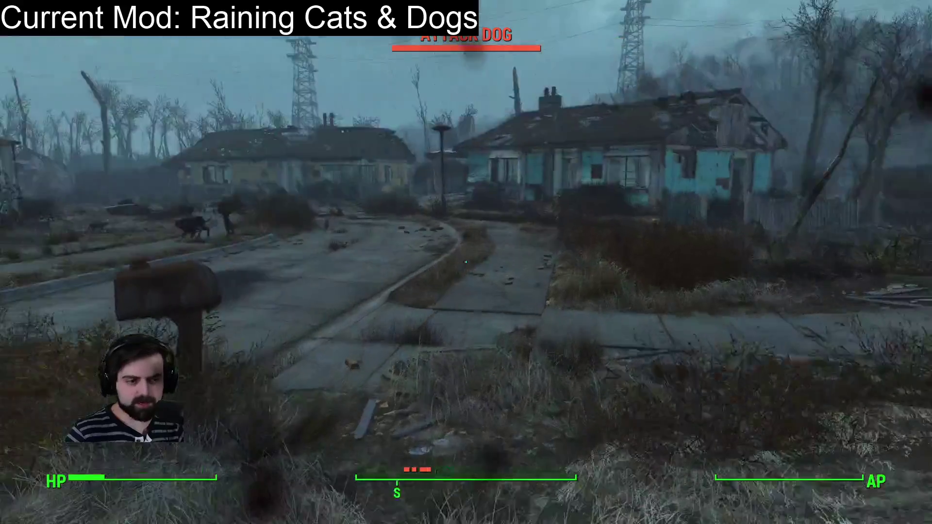
key(w)
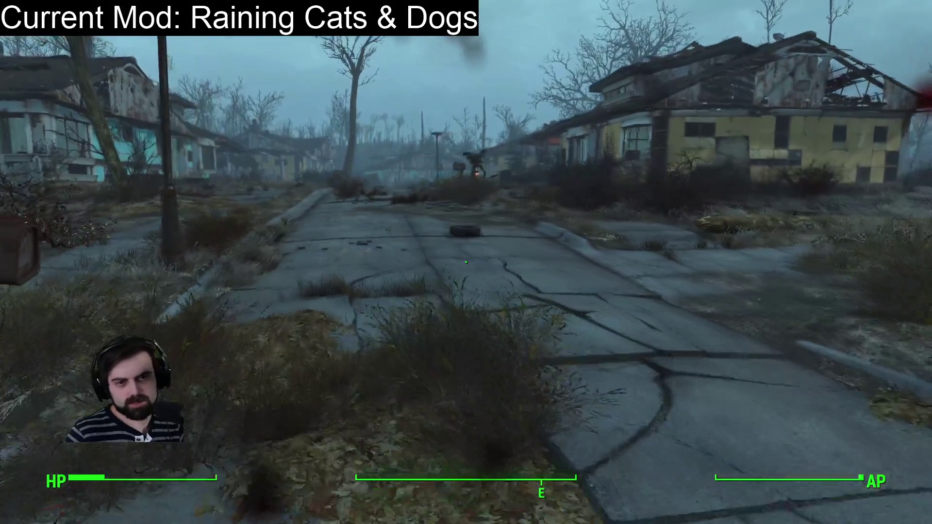
- Draw the pistol, face the attacking dogs and cats, then choose QUIT from the pause menu
key(r)
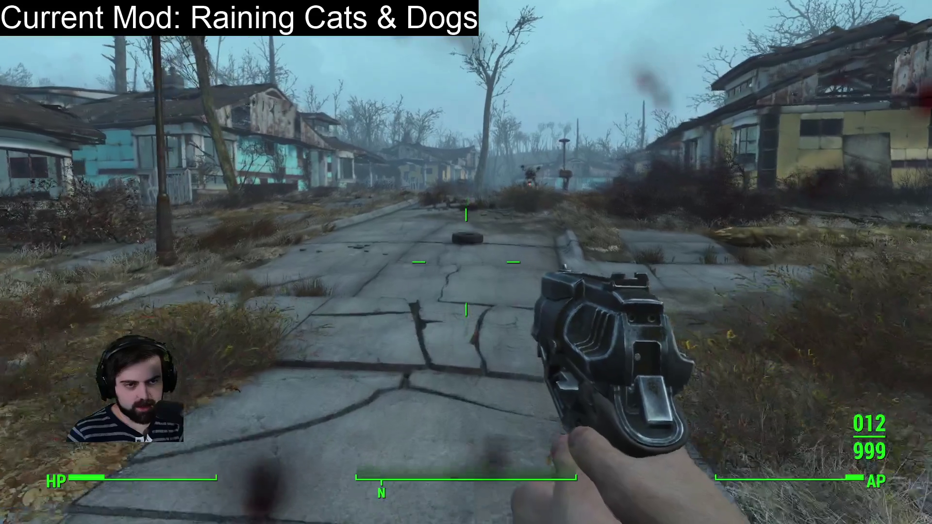
key(w)
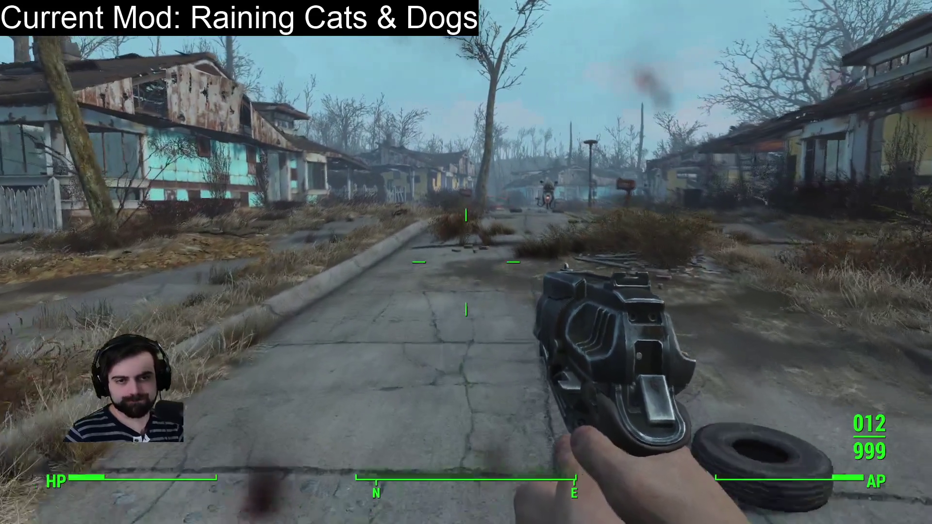
key(w)
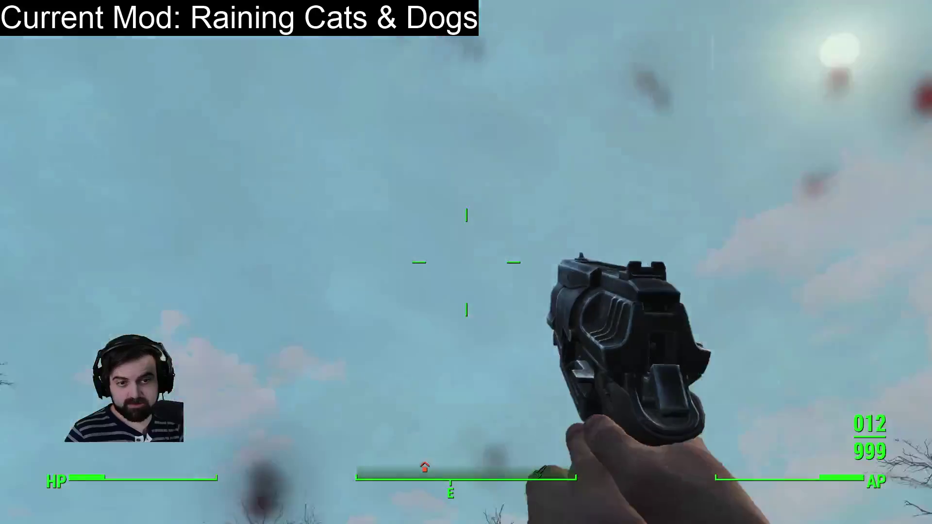
key(w)
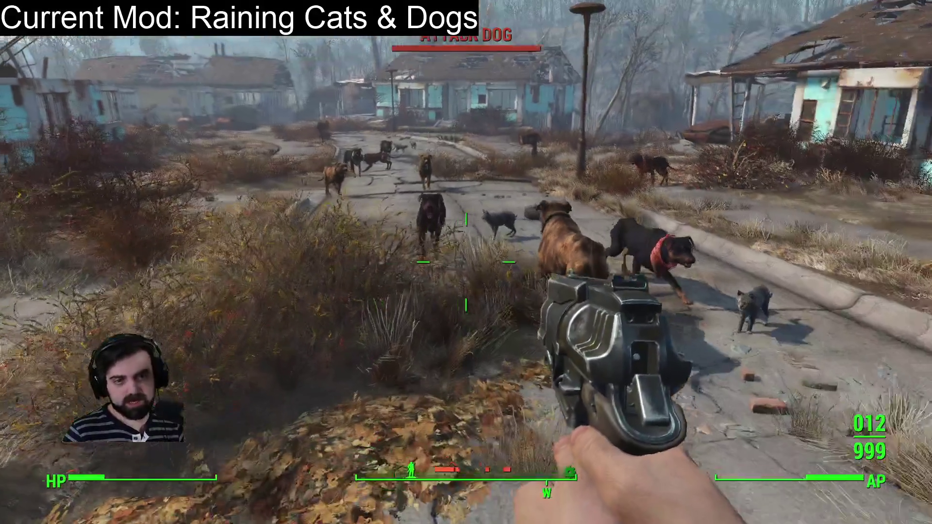
key(Escape)
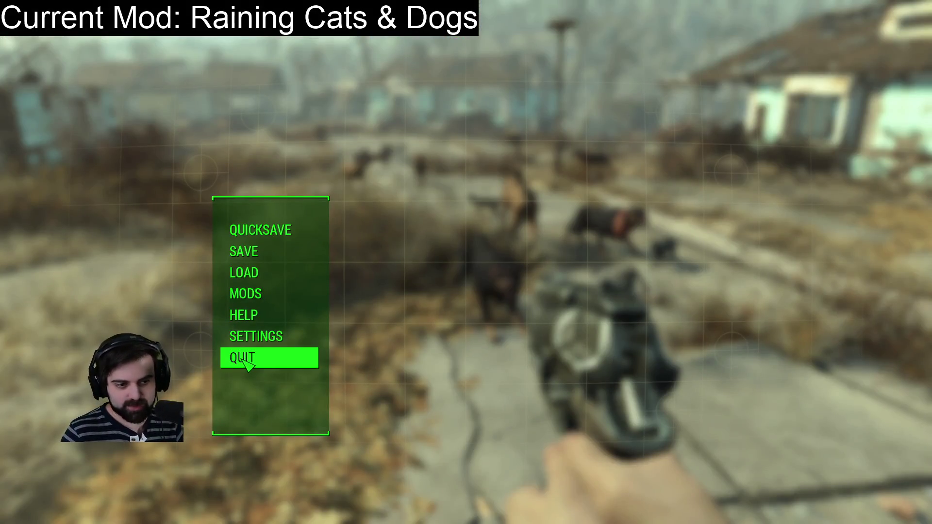
click(258, 362)
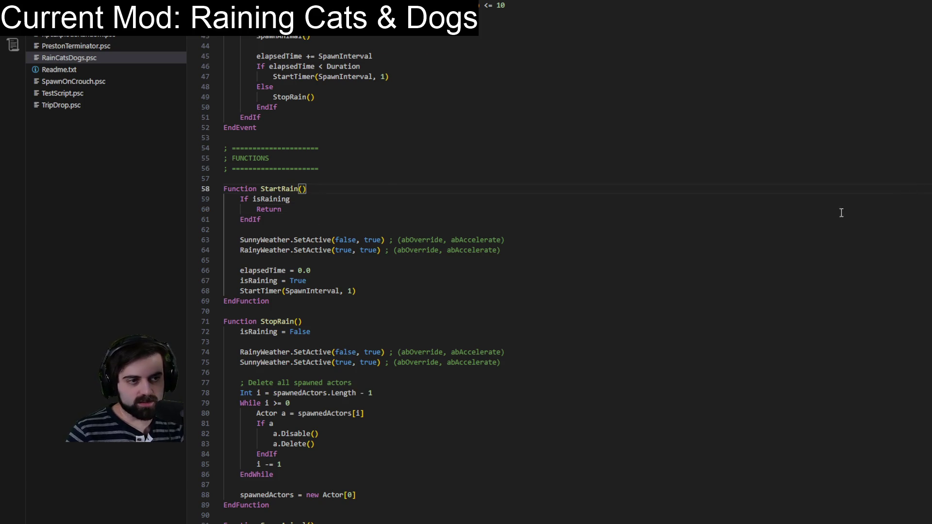
- Scroll to the OnTimer rain check on line 40 and put the cursor on RandomInt's 100 bound
scroll(825, 218, up, 12)
click(540, 354)
text(2)
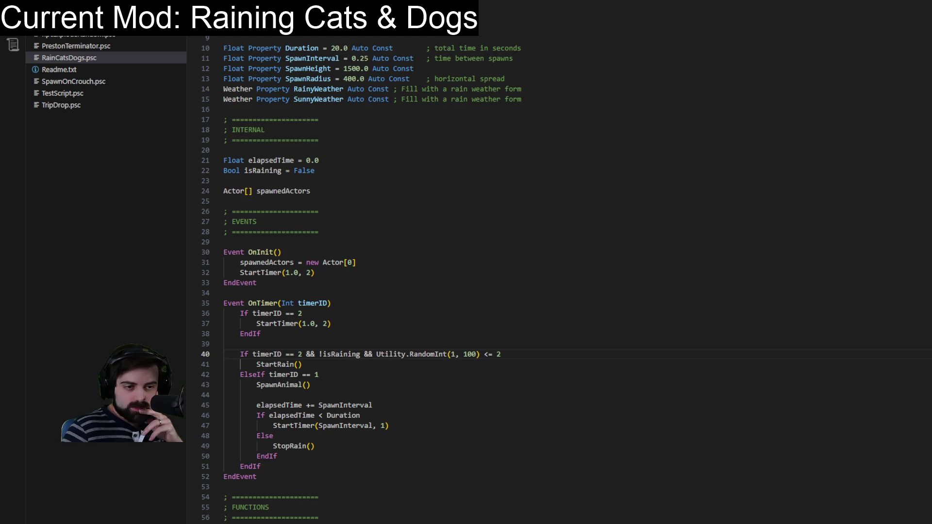
click(476, 354)
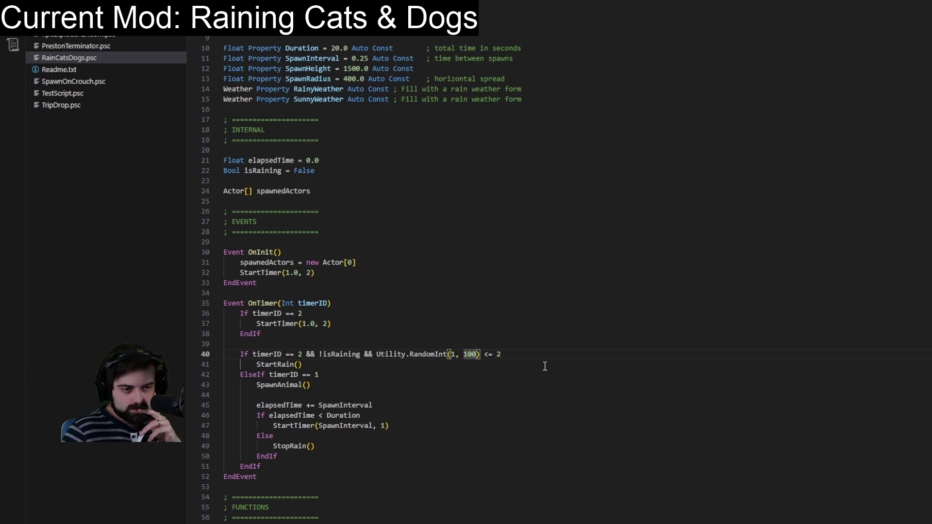
- Try widening line 40's RandomInt upper bound to 1000, then 10000, by adding zeros
key(End)
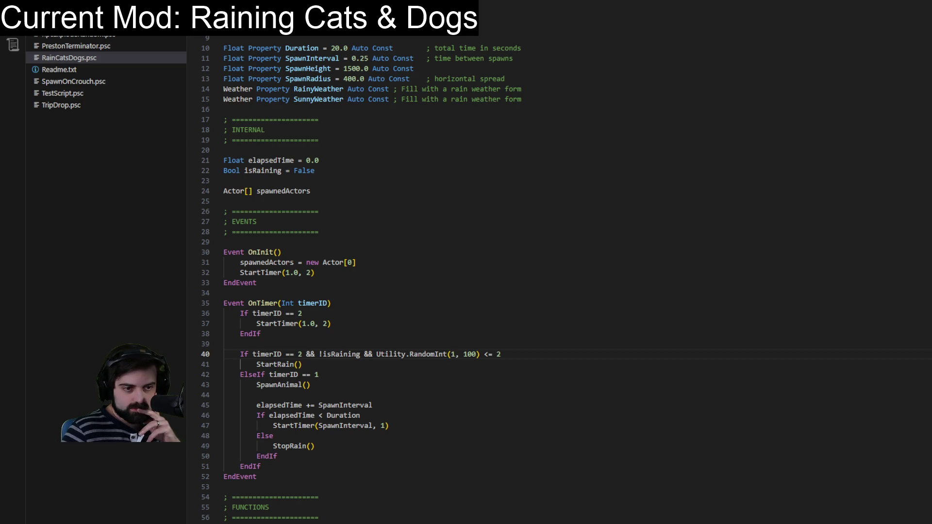
text(0)
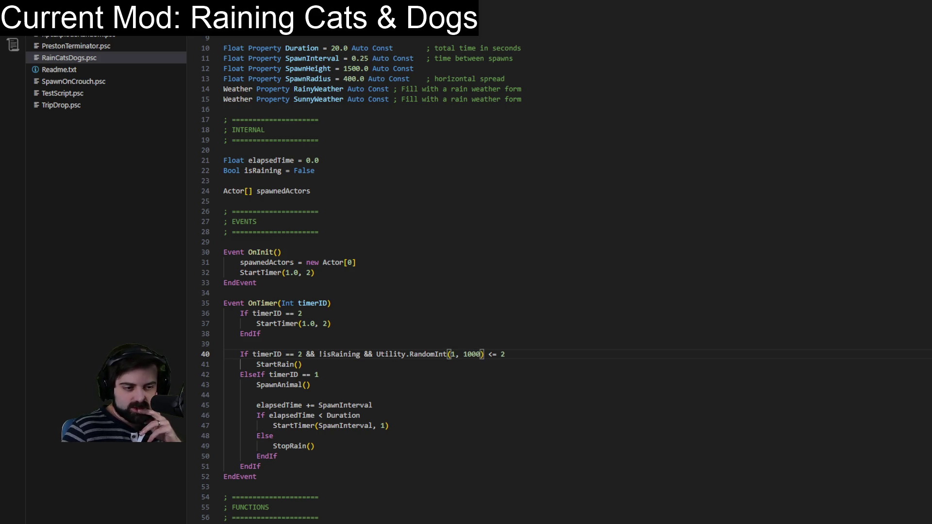
key(End)
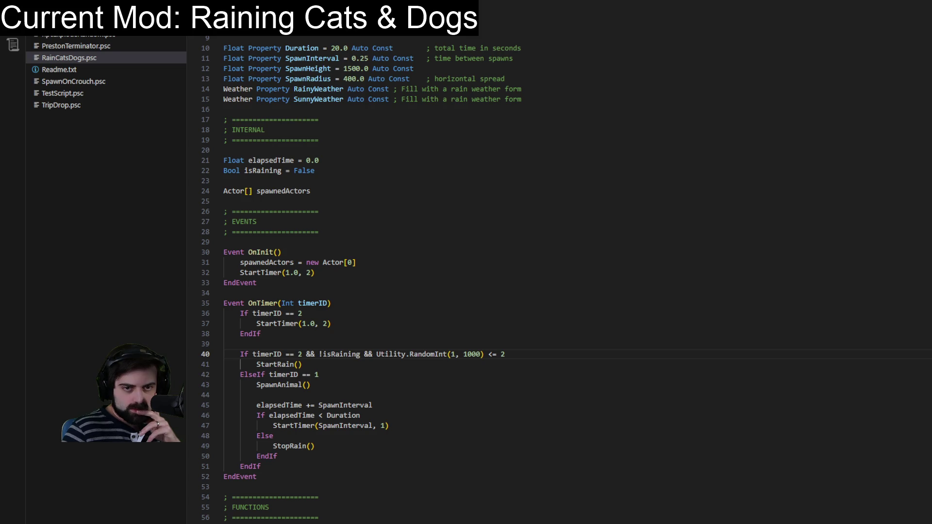
click(479, 355)
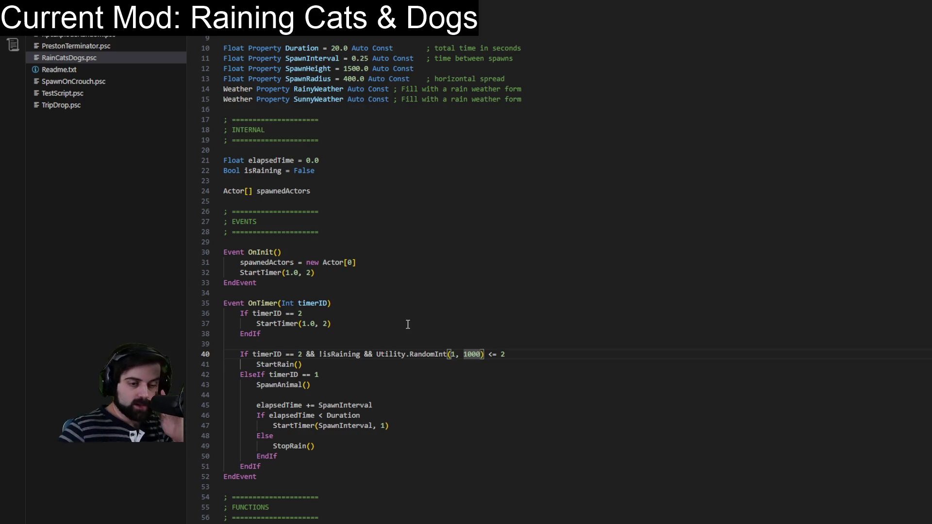
key(End)
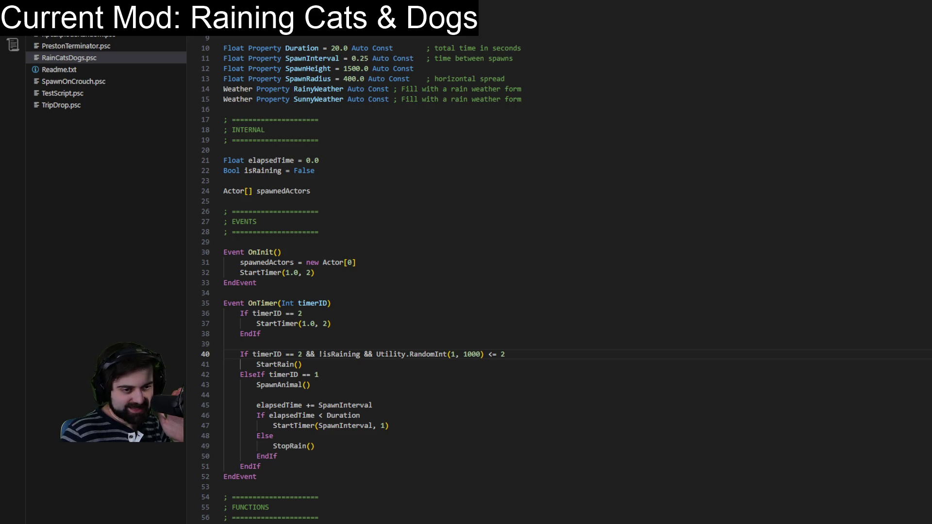
text(0)
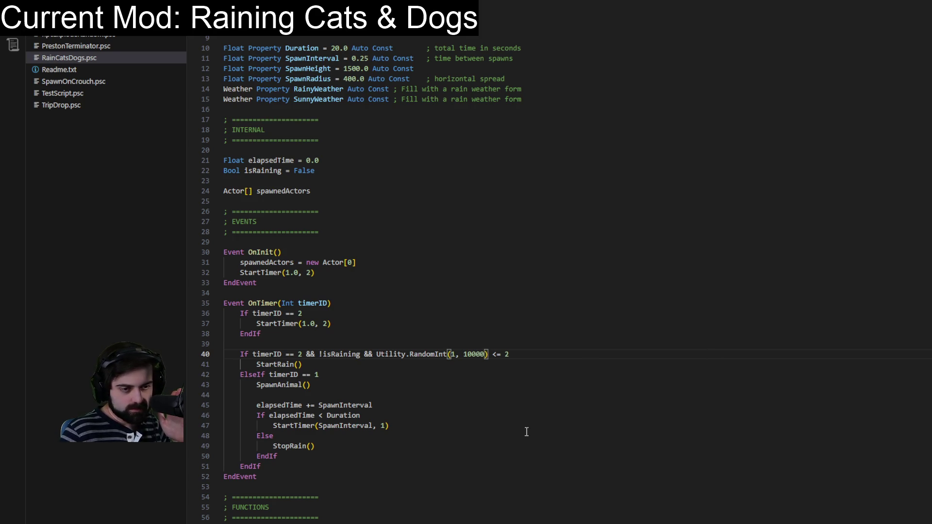
key(End)
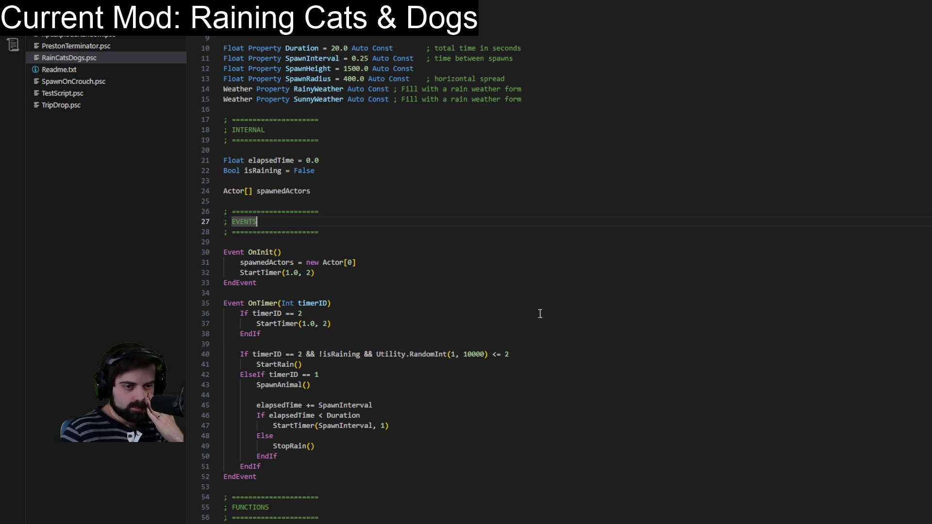
- Lower the rain threshold on line 40 from <= 2 to <= 1
click(537, 355)
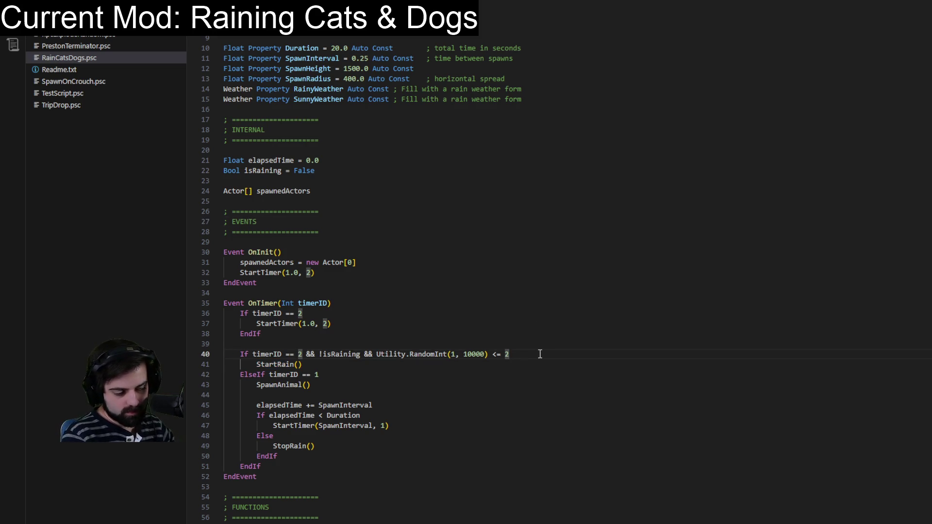
key(BackSpace)
text(1)
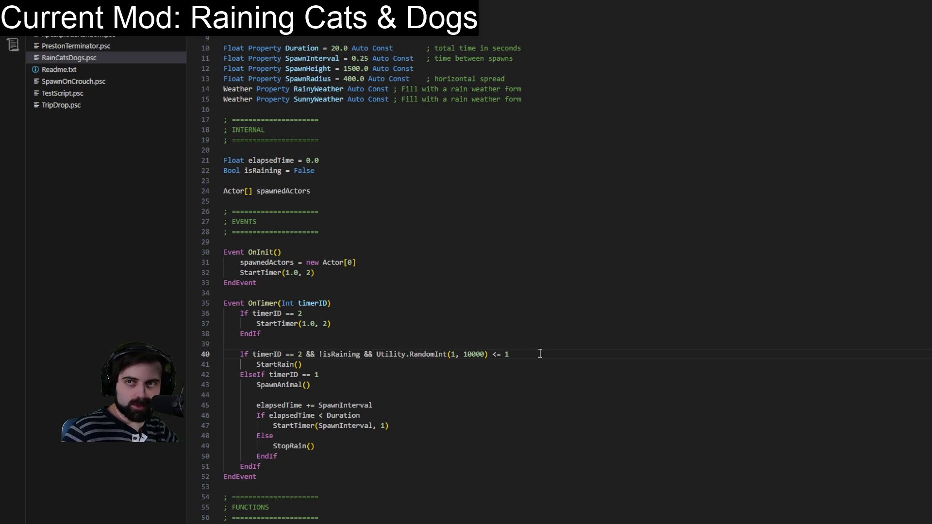
click(539, 330)
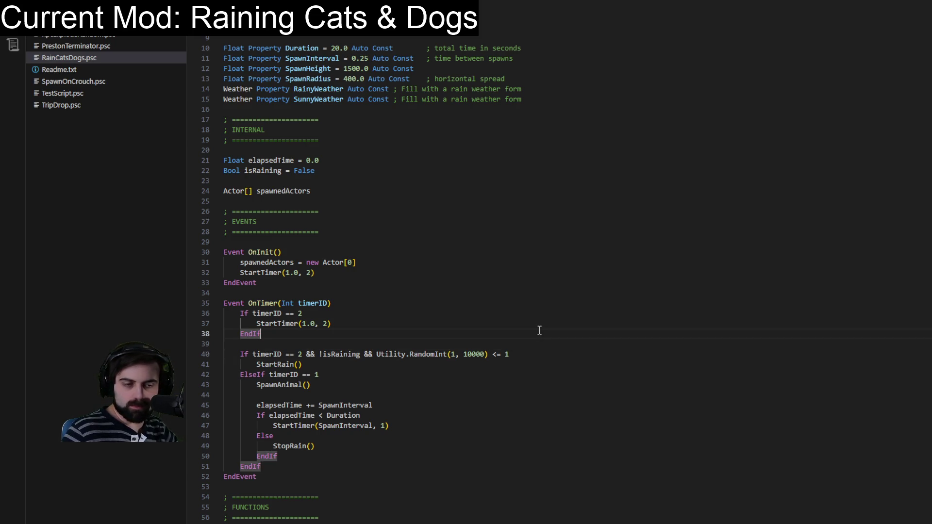
click(534, 354)
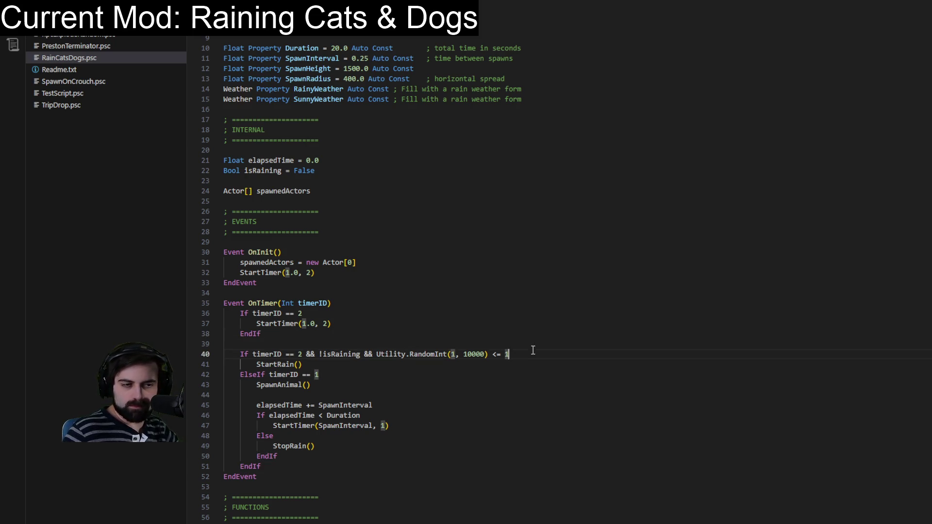
- Trim the RandomInt upper bound from 10000 back to 100 and recheck the OnTimer block
double_click(474, 354)
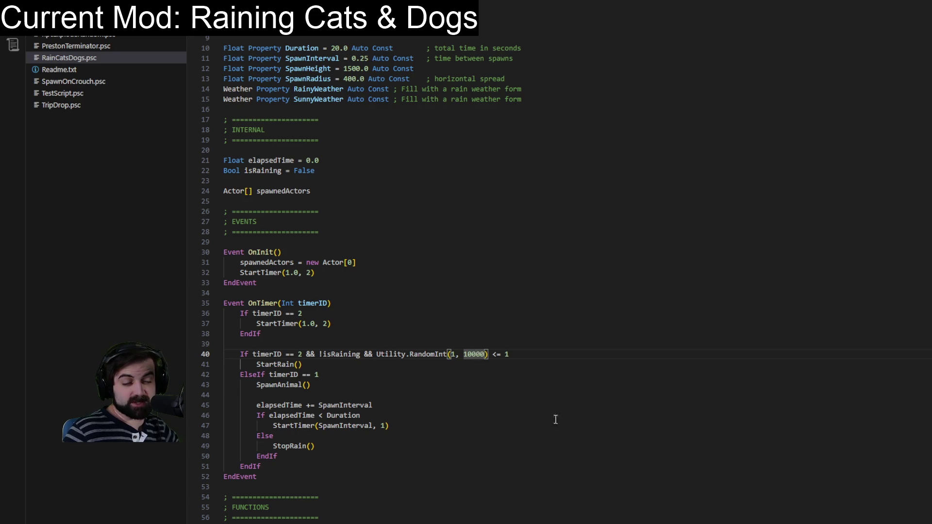
key(BackSpace)
click(670, 356)
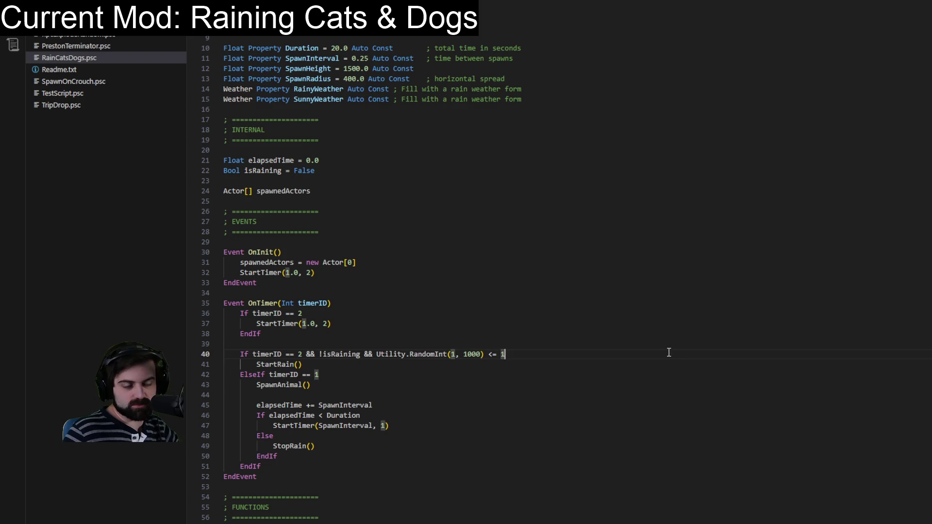
click(473, 355)
key(BackSpace)
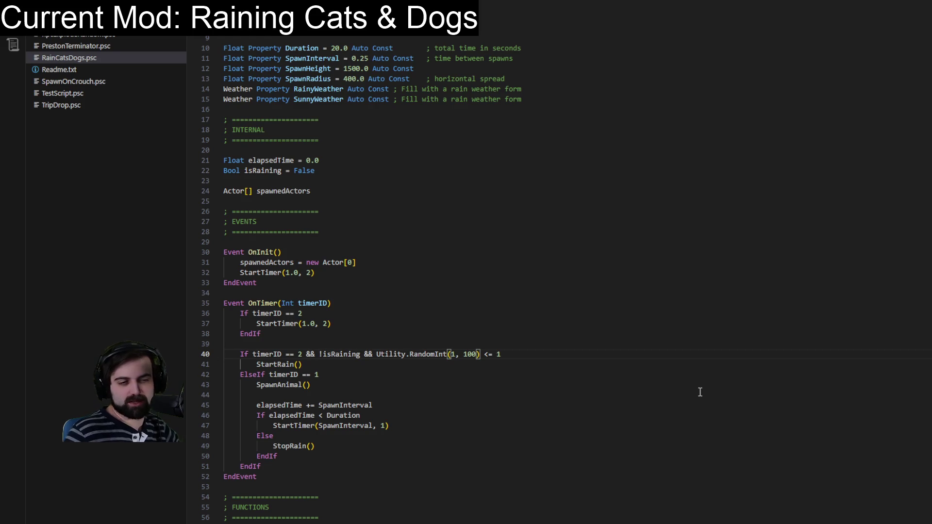
click(705, 338)
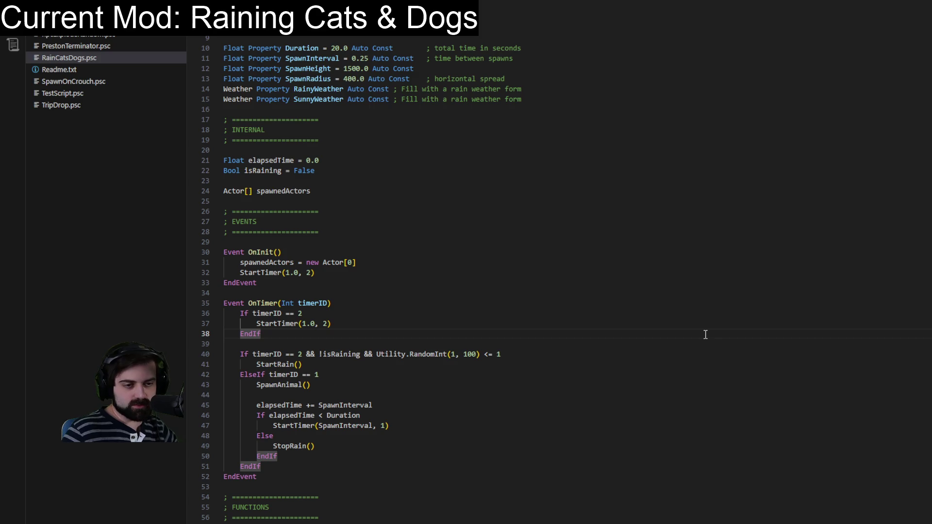
click(663, 304)
click(664, 316)
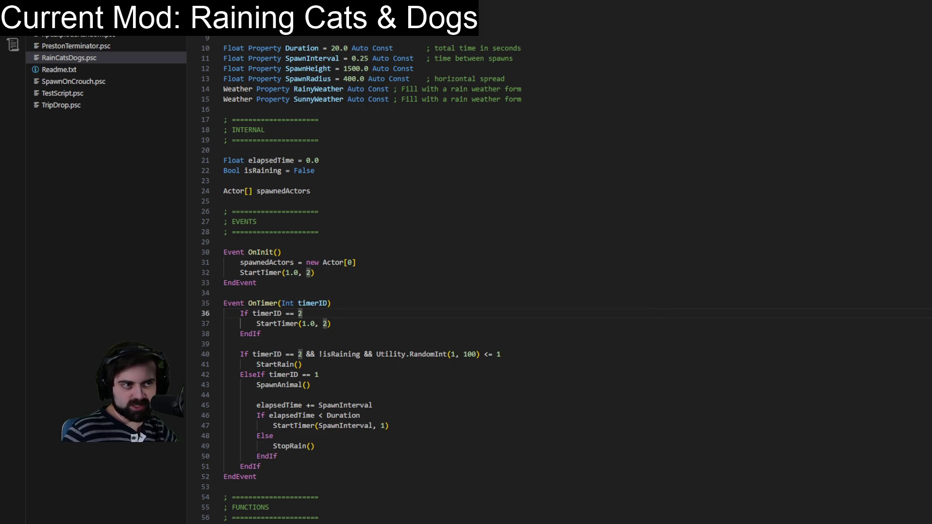
key(alt+Tab)
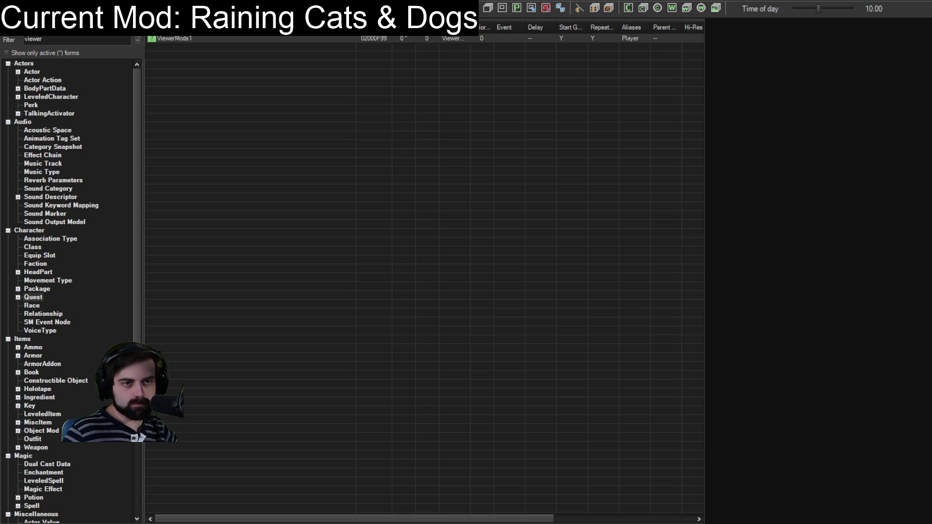
double_click(177, 38)
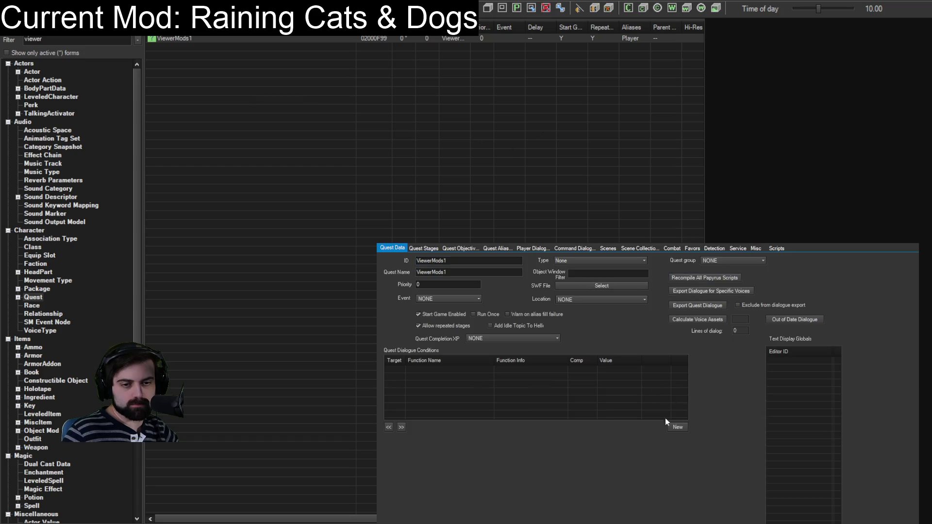
key(Escape)
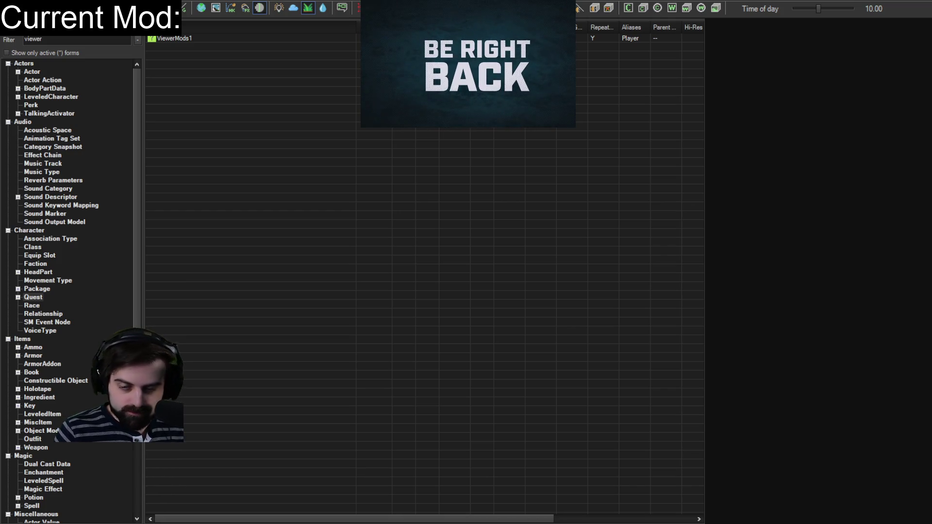
- Clear the viewer filter and browse the Actor records, then the Race records
click(92, 40)
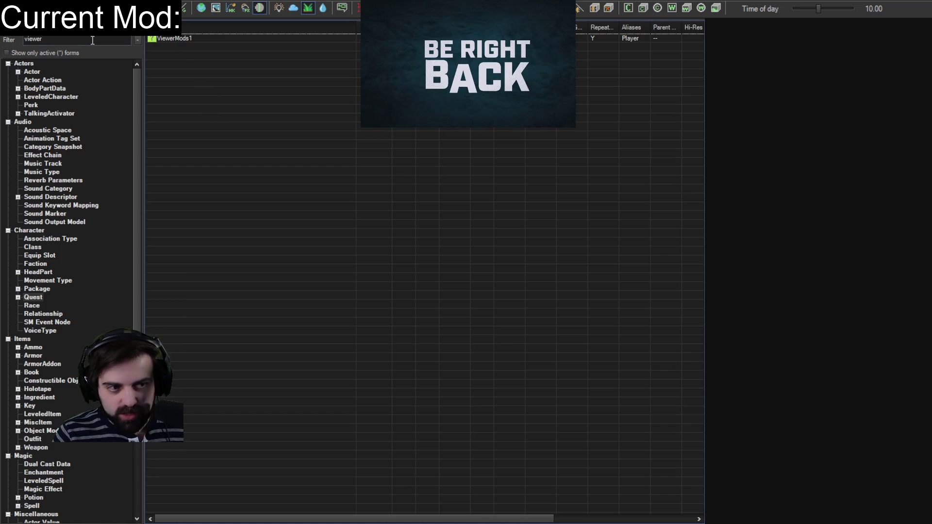
key(BackSpace)
key(BackSpace)
key(BackSpace)
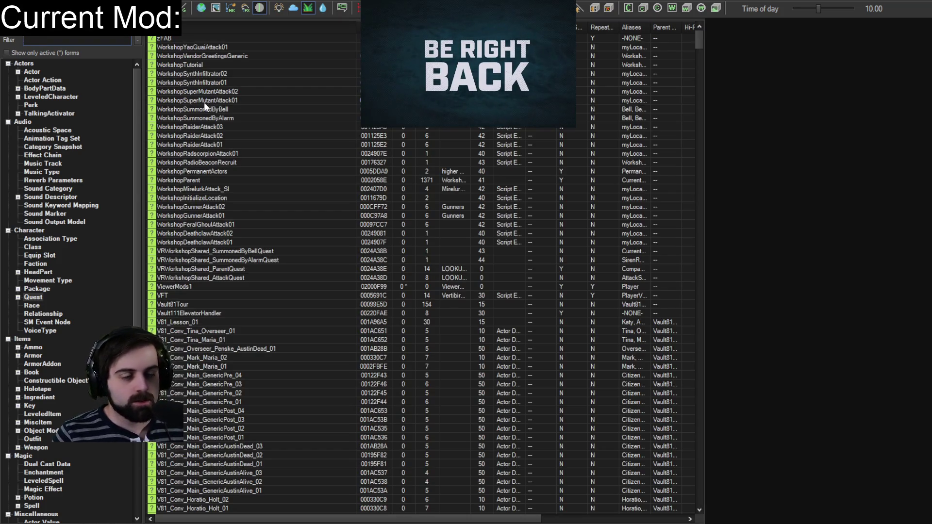
click(29, 71)
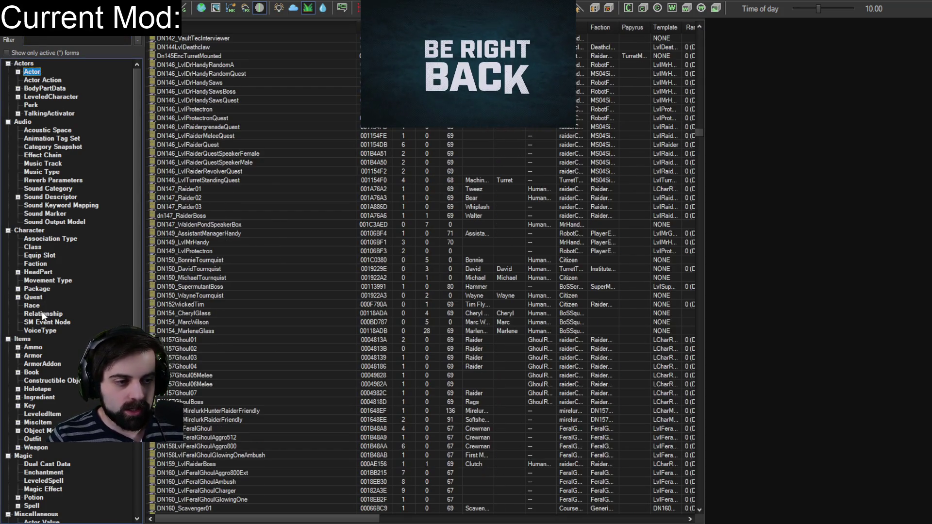
click(30, 305)
click(265, 488)
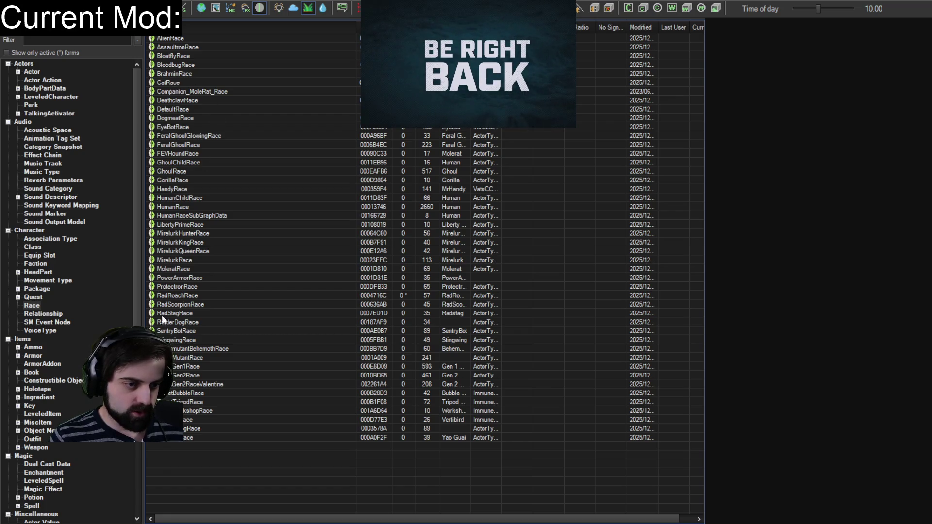
- Open the HumanRace record, then list Quest records and focus the Filter box
double_click(182, 207)
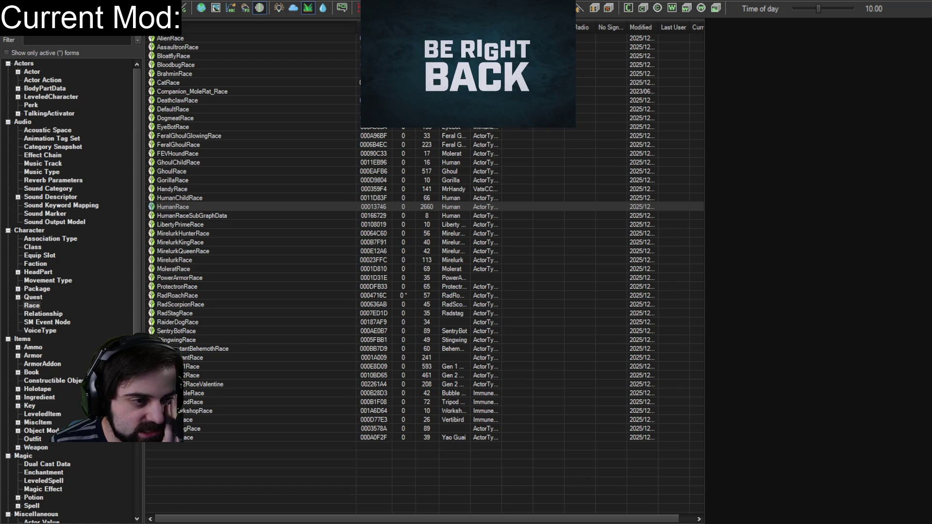
click(33, 297)
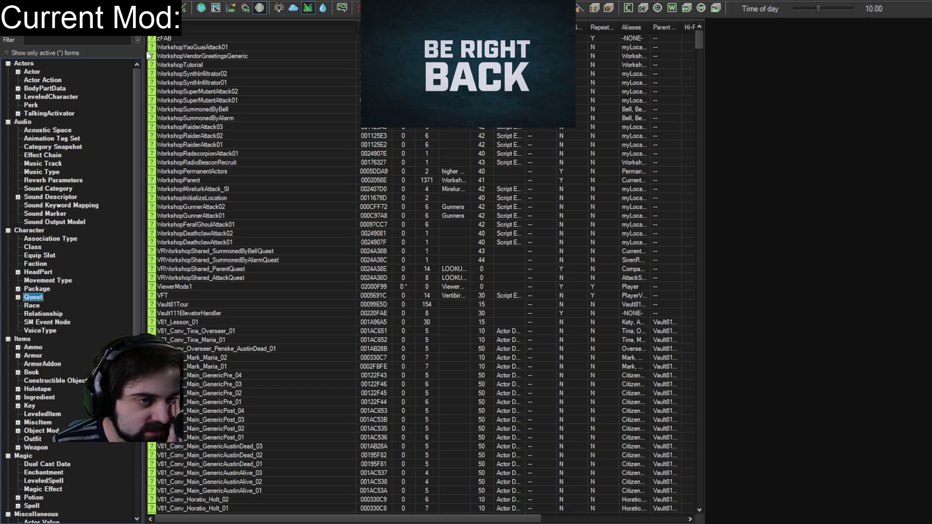
click(76, 39)
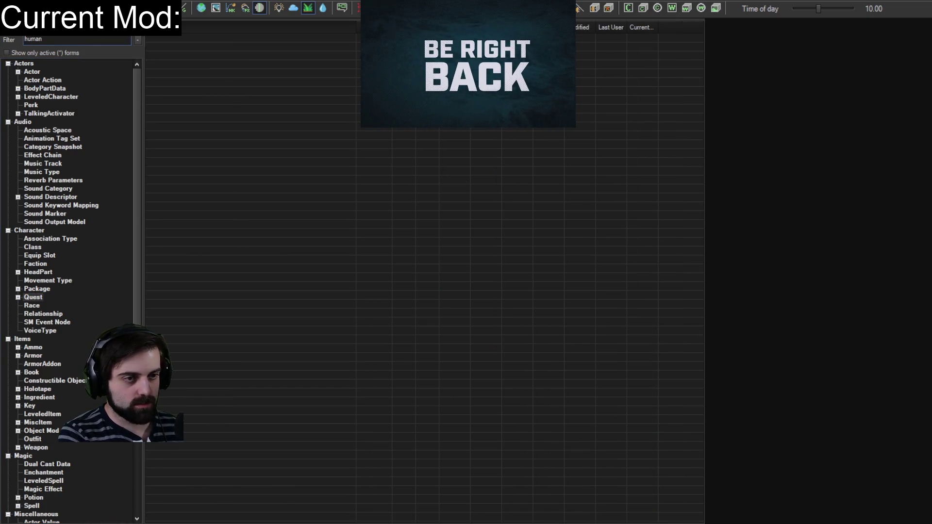
- Delete the old 'human' text from the Filter box
key(BackSpace)
key(BackSpace)
key(BackSpace)
text(player)
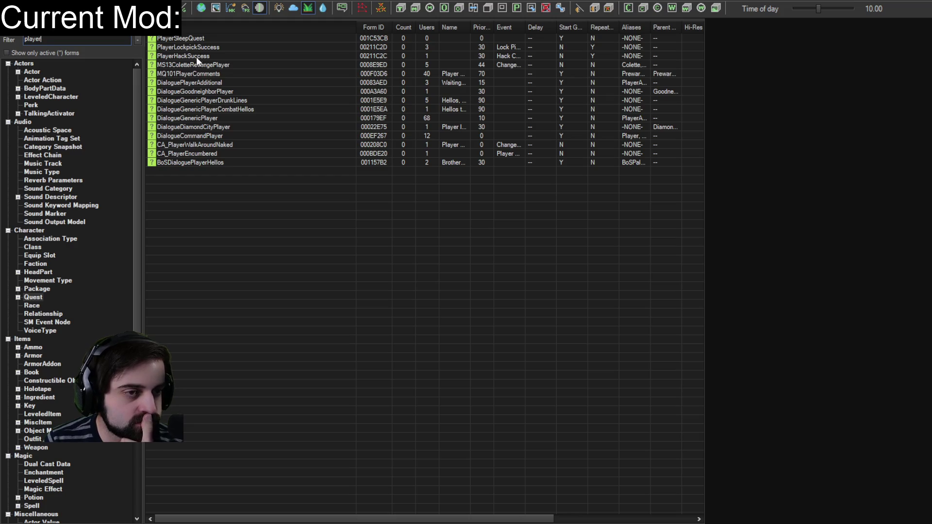
double_click(205, 118)
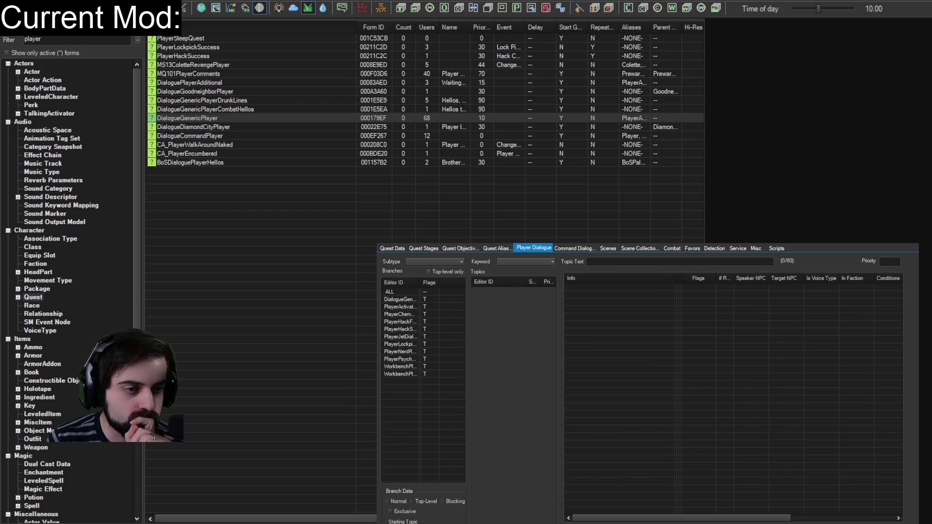
drag(420, 282, 465, 282)
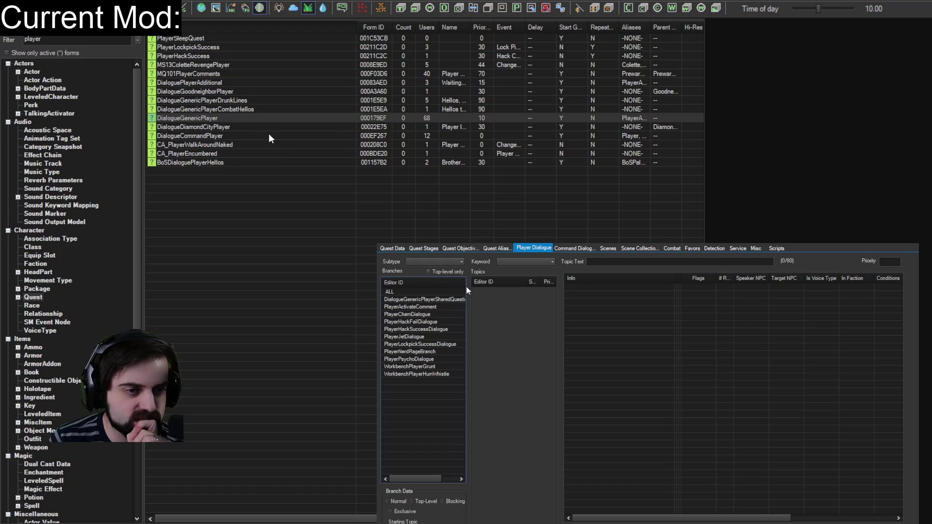
mouse_move(415, 479)
mouse_down()
mouse_move(430, 480)
mouse_move(420, 480)
mouse_up()
click(408, 300)
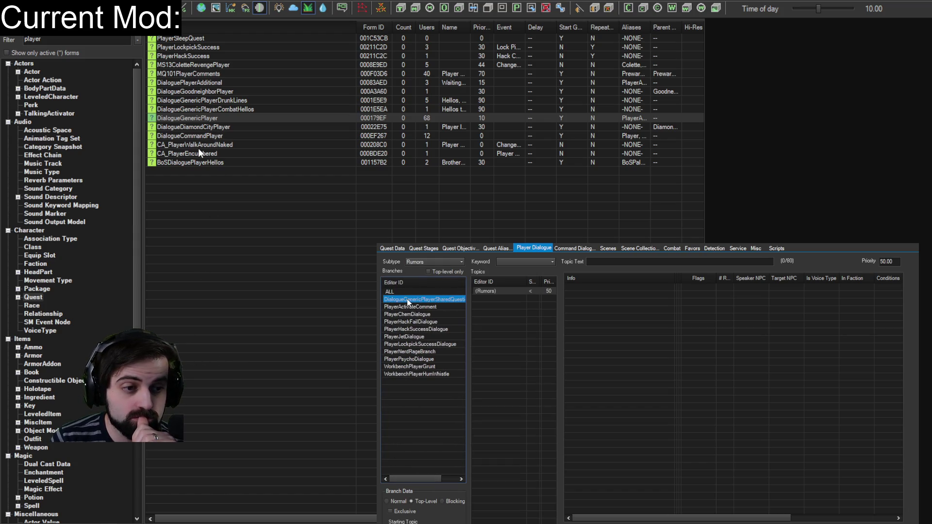
click(490, 291)
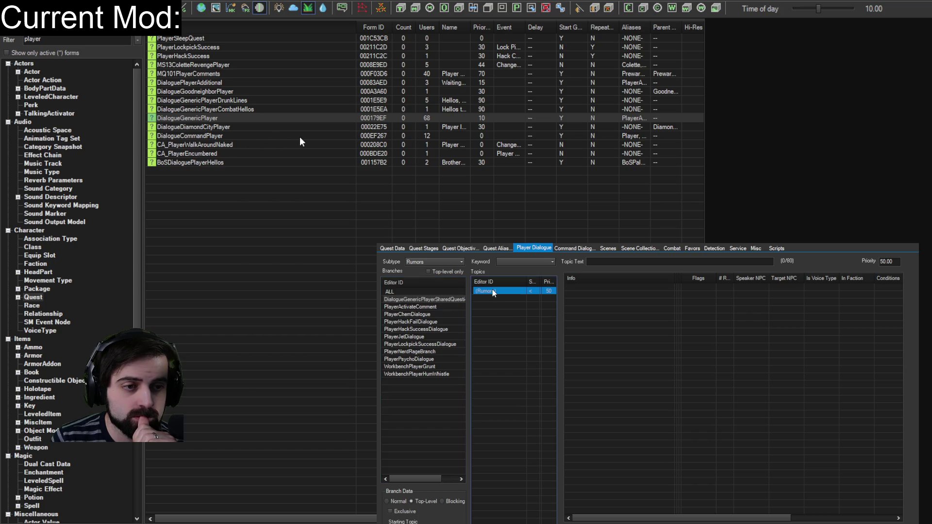
click(415, 307)
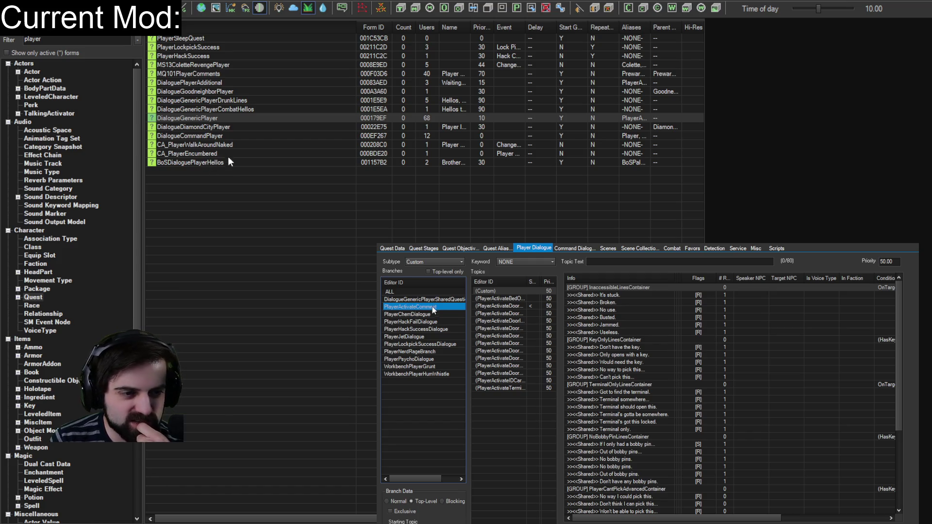
click(410, 359)
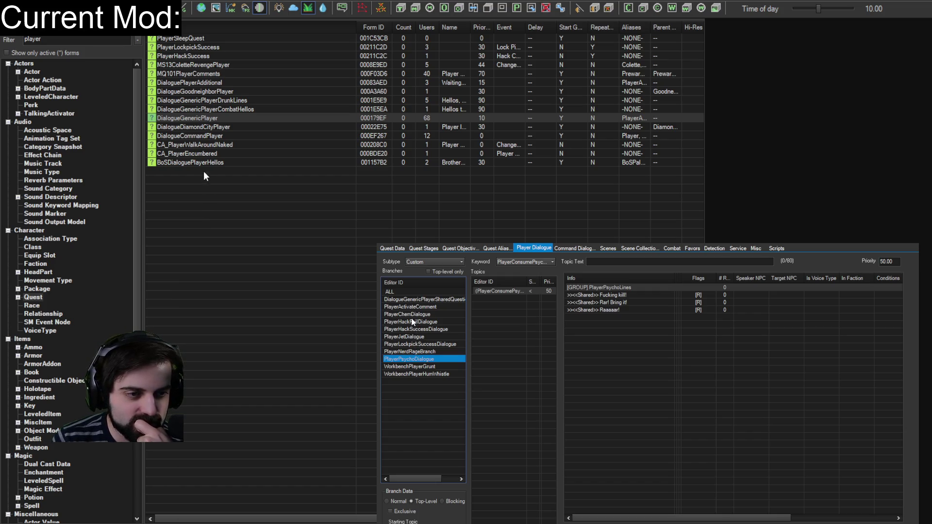
click(421, 307)
click(421, 300)
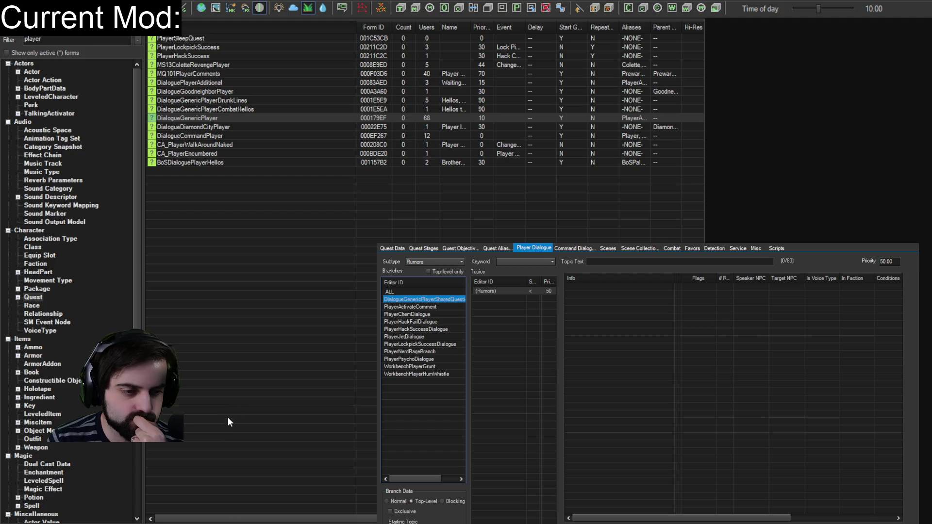
click(492, 291)
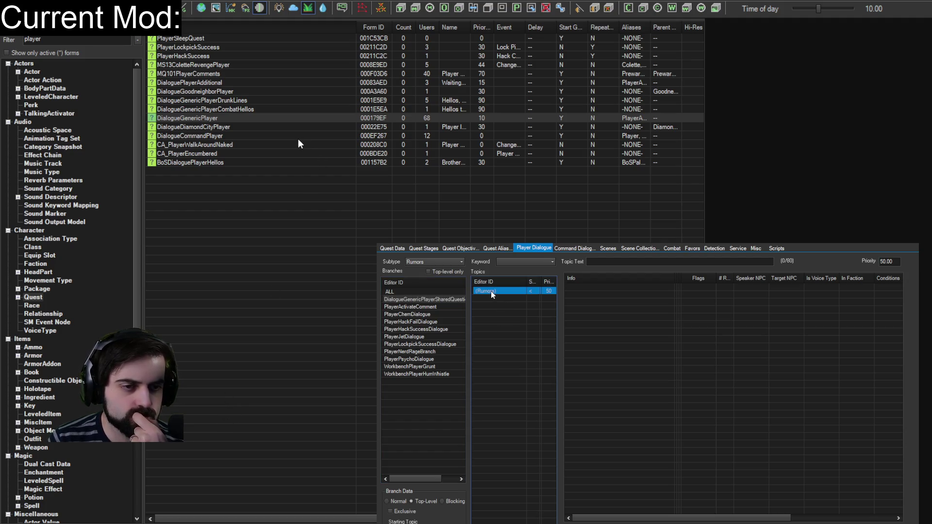
click(491, 291)
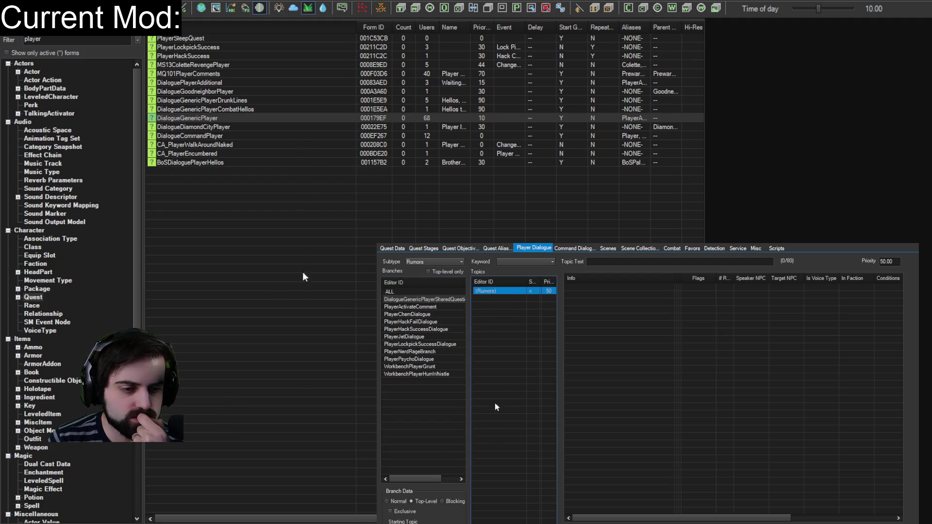
key(Escape)
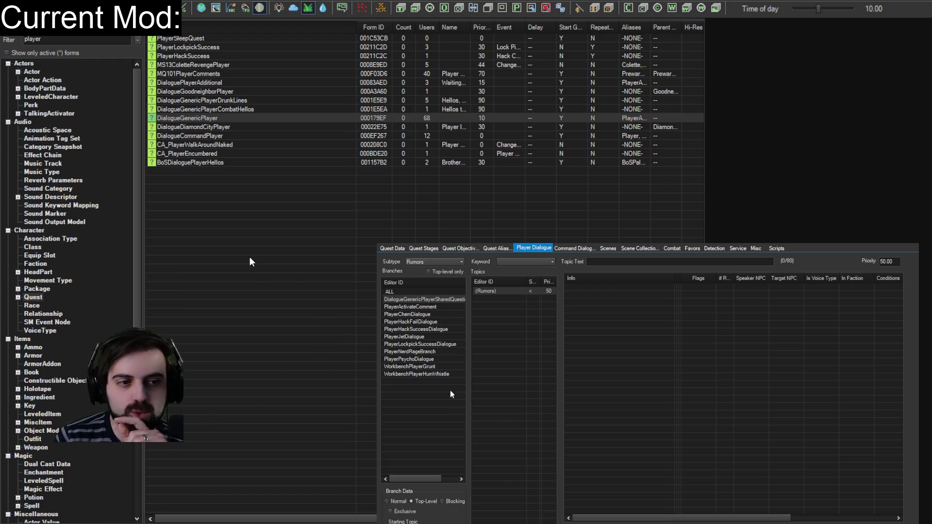
key(Escape)
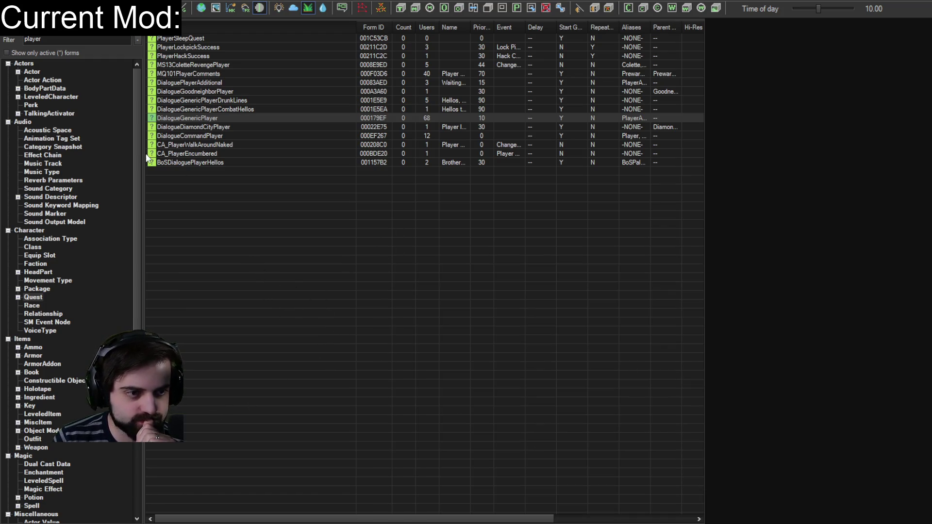
double_click(215, 106)
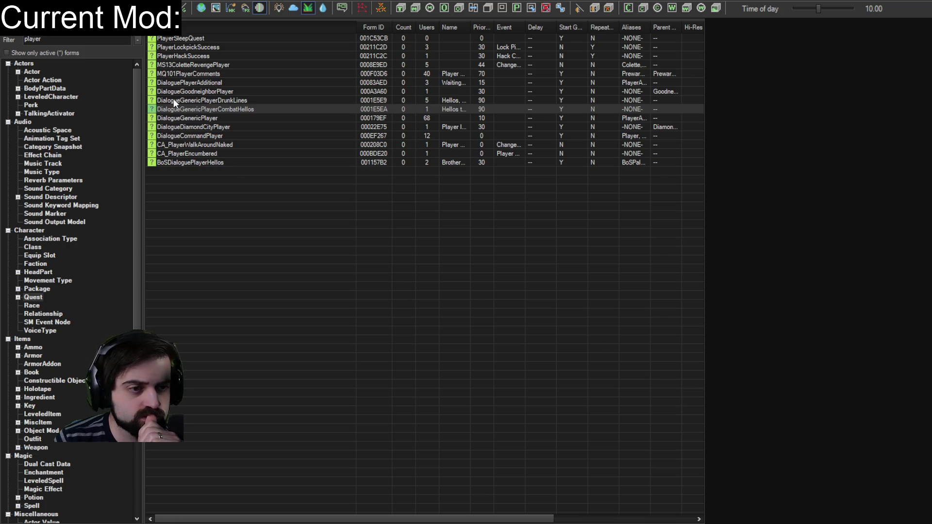
click(196, 83)
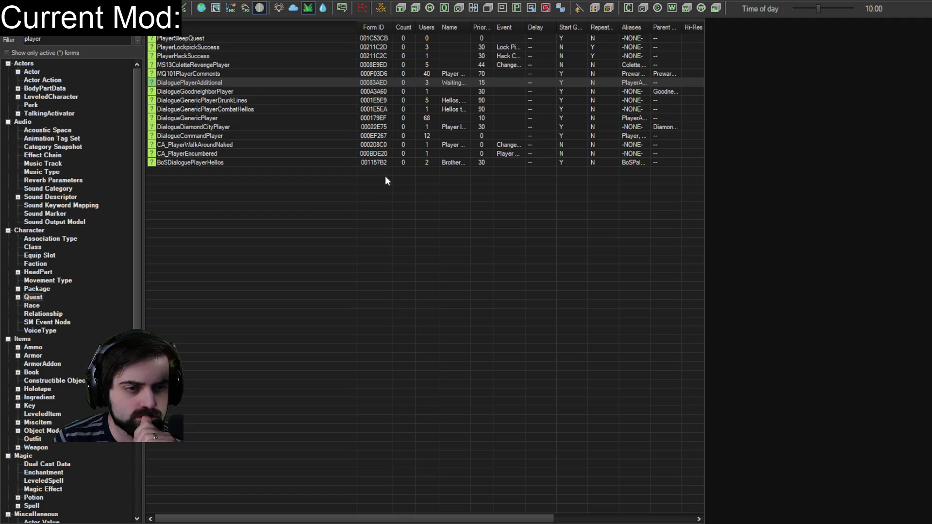
click(168, 74)
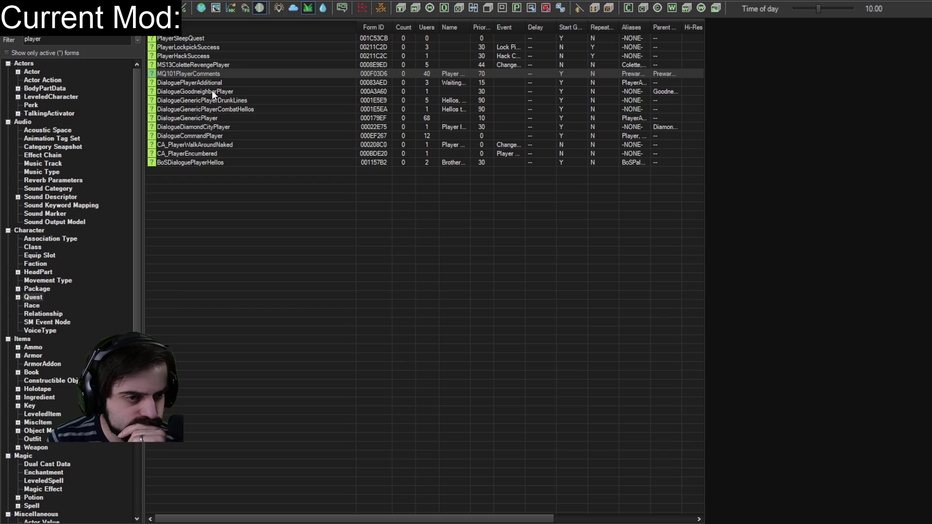
- Open DialogueGenericPlayer, look through its Objectives, Aliases and Player Dialogue, and select the PlayerServicesTemplate scene
double_click(196, 117)
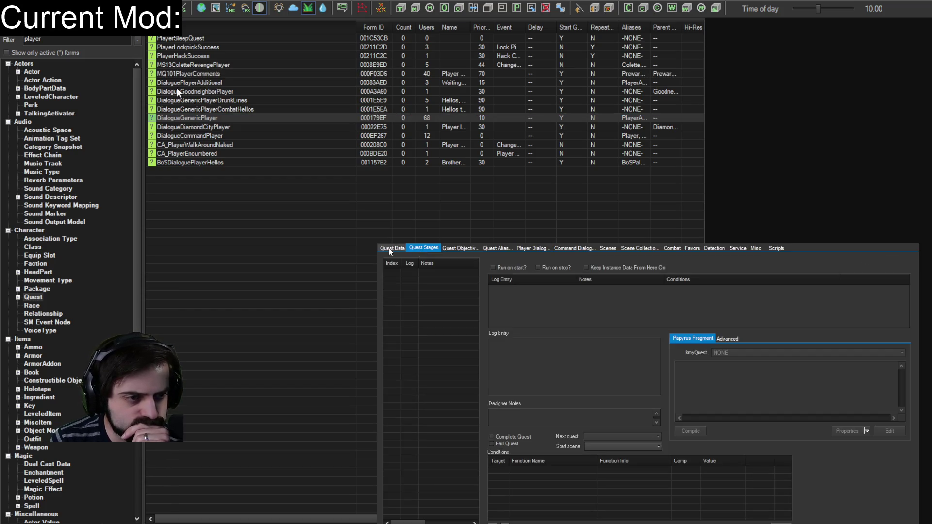
click(418, 248)
click(466, 249)
click(496, 248)
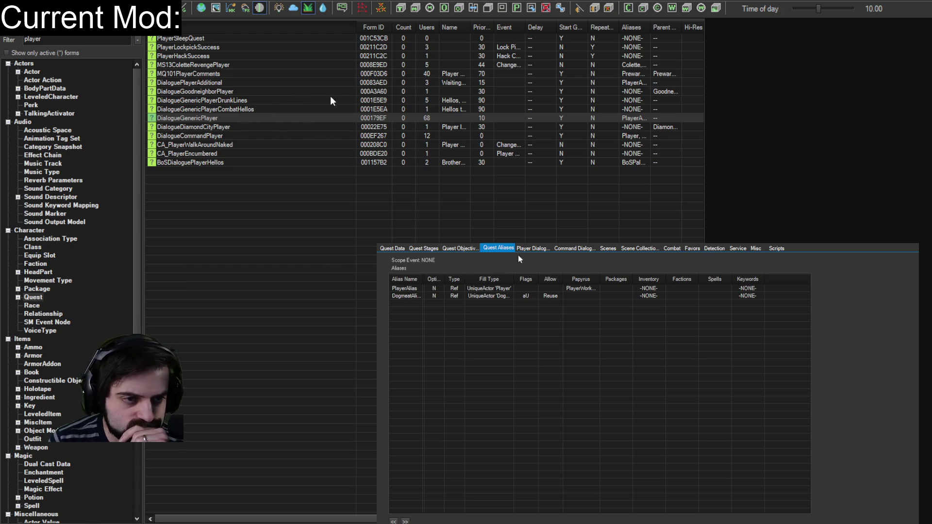
click(534, 248)
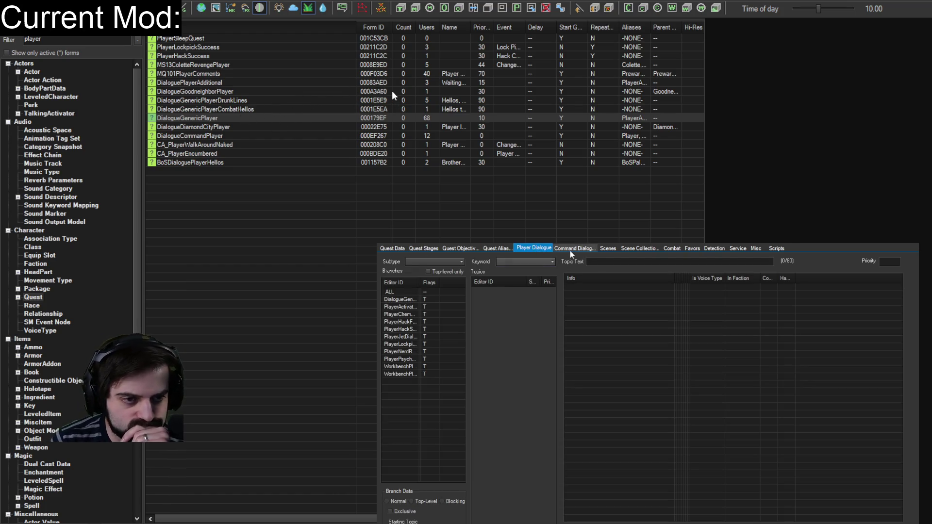
click(573, 249)
click(609, 250)
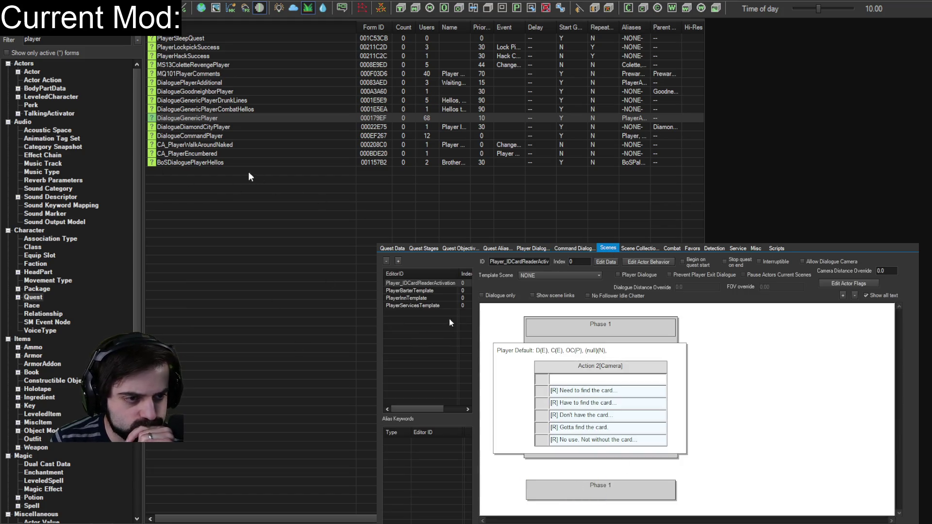
click(417, 306)
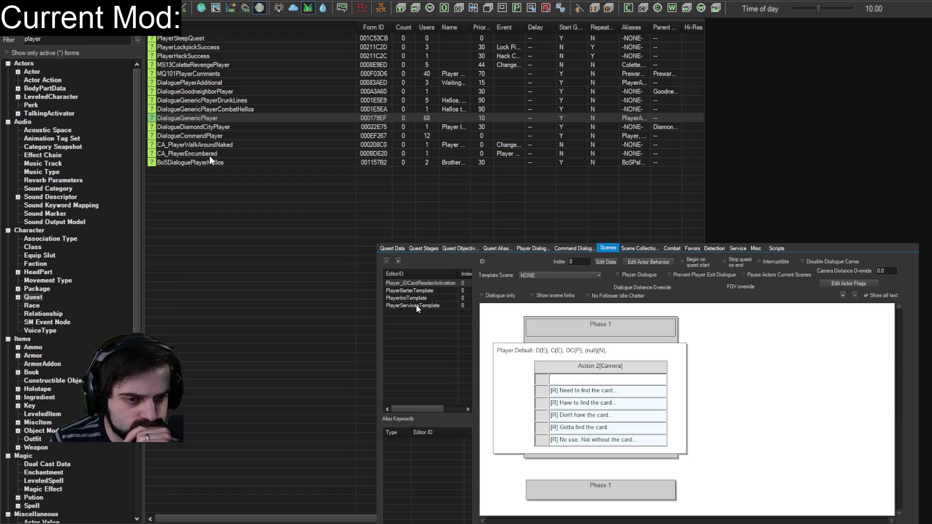
click(417, 306)
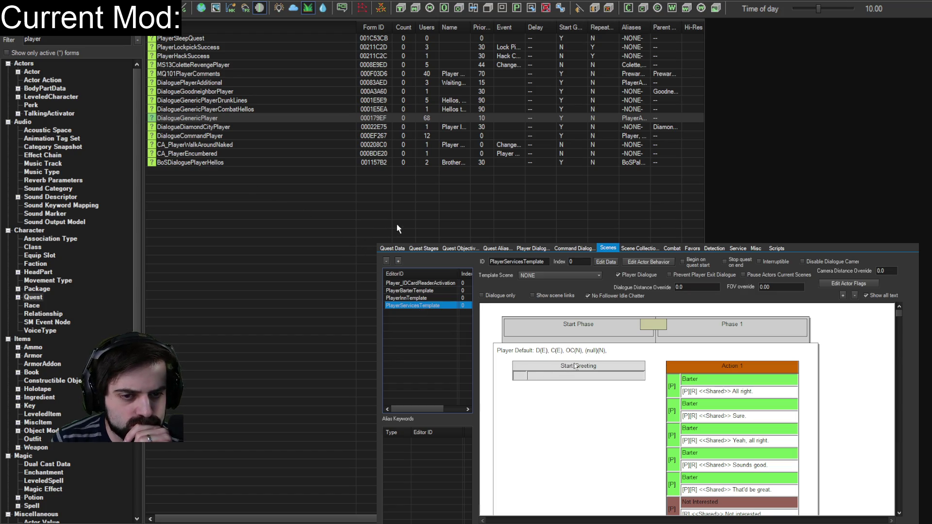
scroll(576, 366, down, 4)
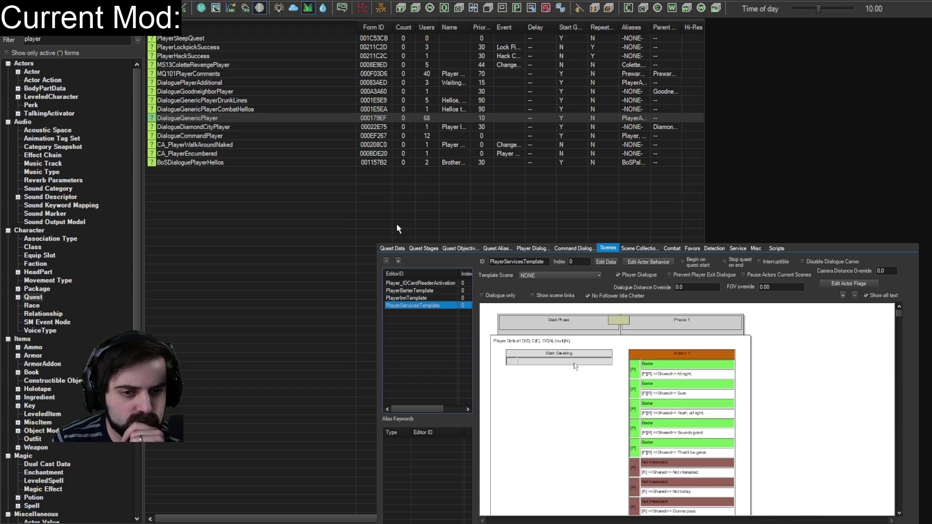
scroll(576, 367, up, 4)
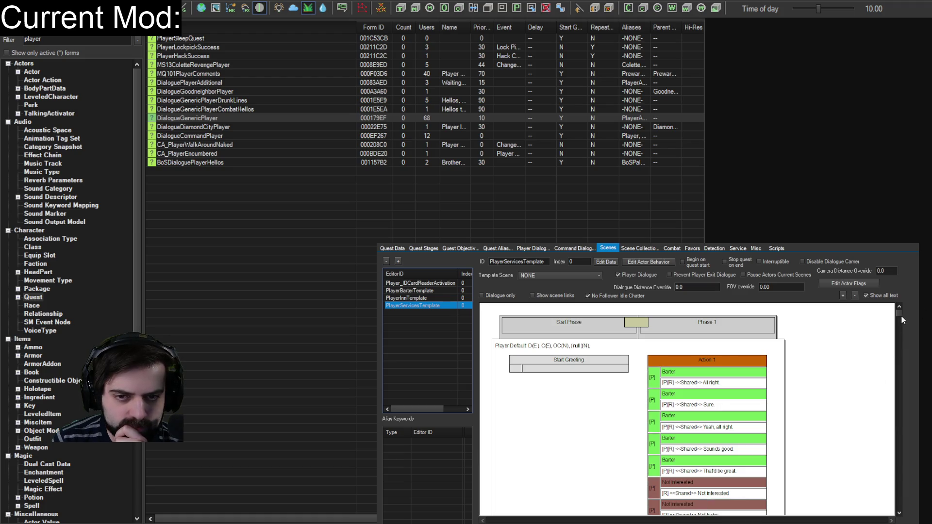
mouse_move(898, 314)
mouse_down()
mouse_move(897, 515)
mouse_move(889, 381)
mouse_move(860, 227)
mouse_up()
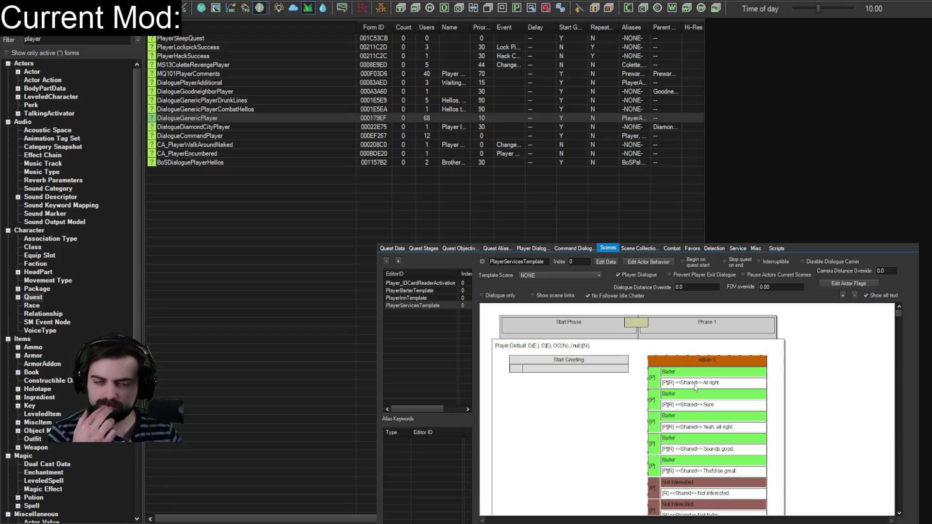
click(696, 384)
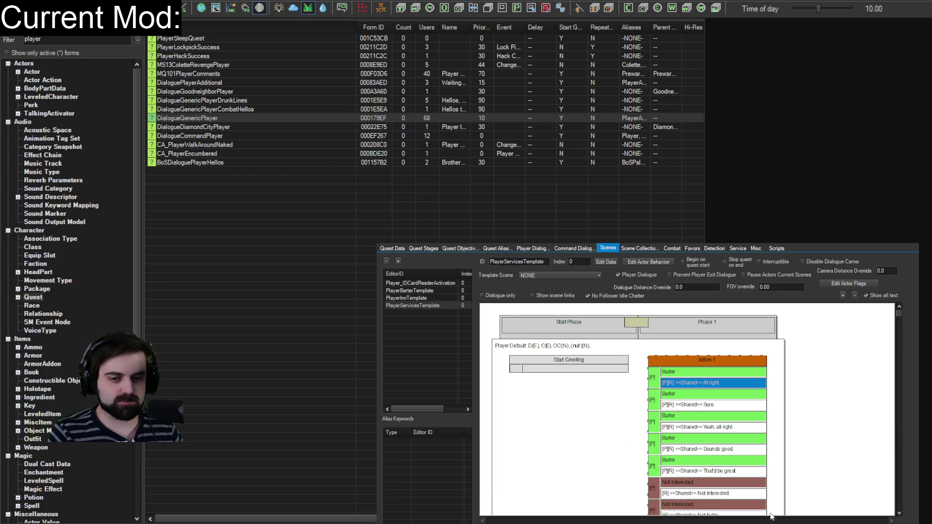
- Close the quest editor and show forms from all categories (*All)
key(Escape)
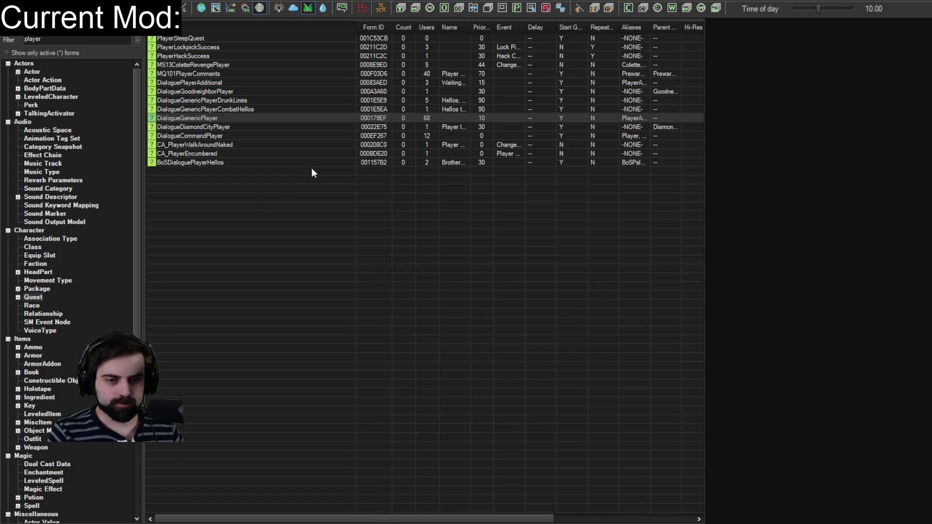
scroll(48, 277, down, 10)
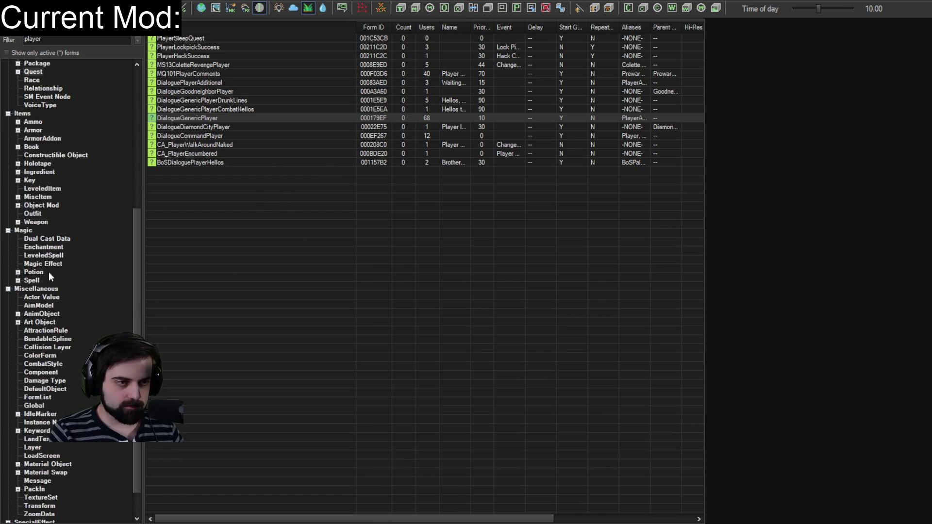
click(25, 516)
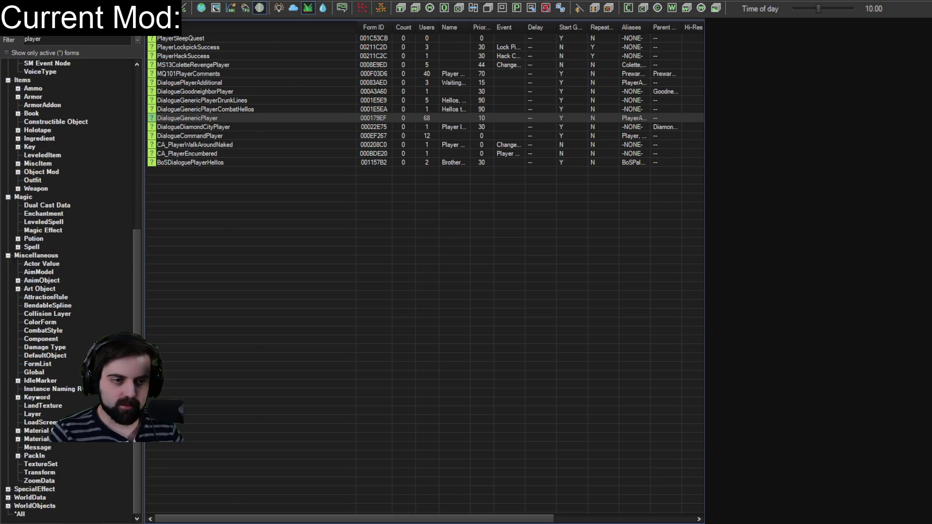
- Filter the object list on 'greeting' and open the MS07cGreetingHandler quest
double_click(51, 39)
text(greeting)
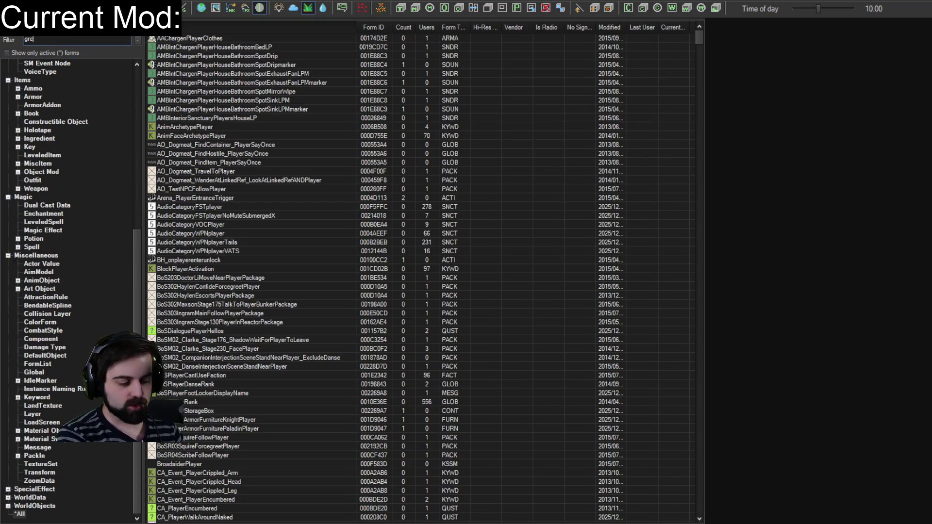
click(279, 180)
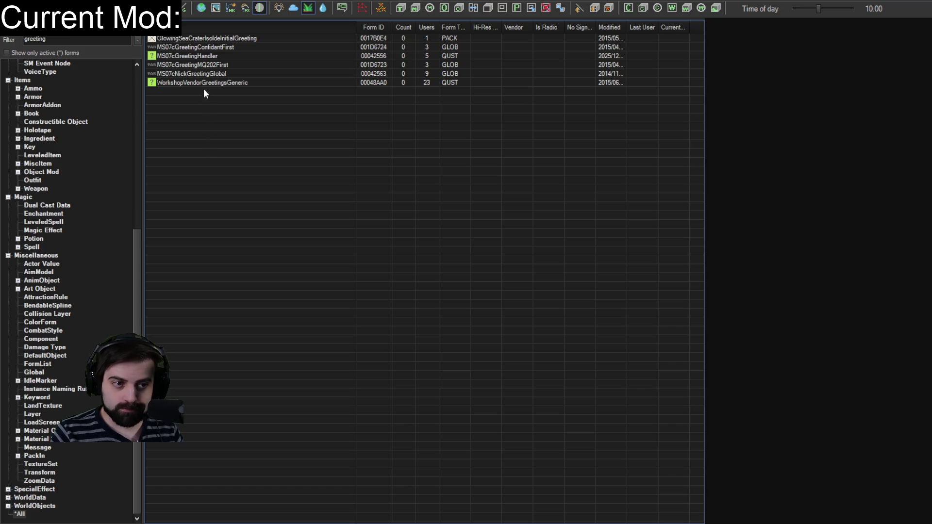
double_click(197, 55)
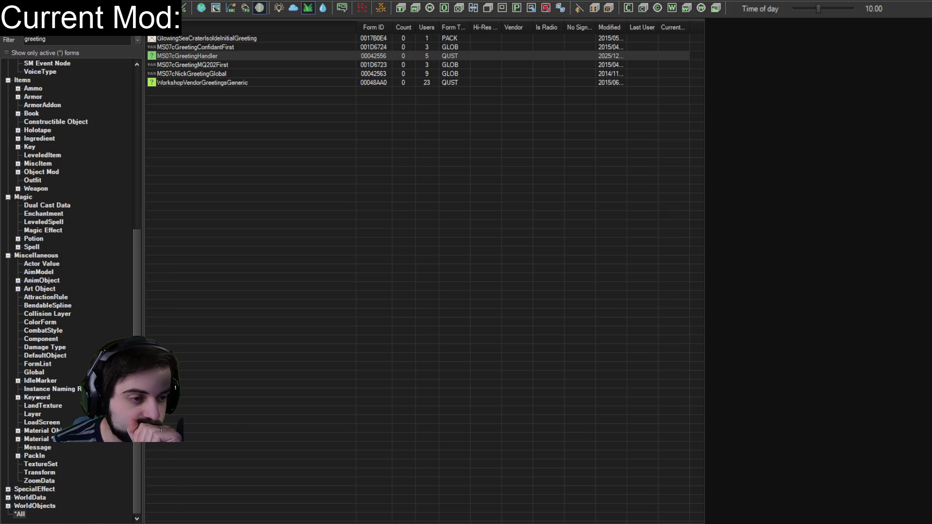
- Switch the object list to the VoiceType category under Character
scroll(39, 247, up, 7)
click(38, 247)
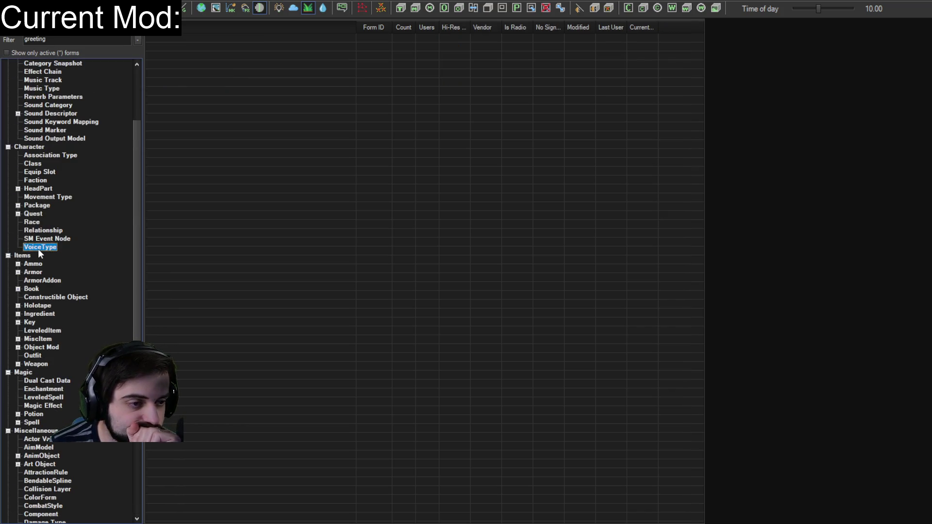
- Clear the 'greeting' filter, select PlayerVoiceMale01, and bring up its extracted .fuz folder
double_click(35, 40)
key(BackSpace)
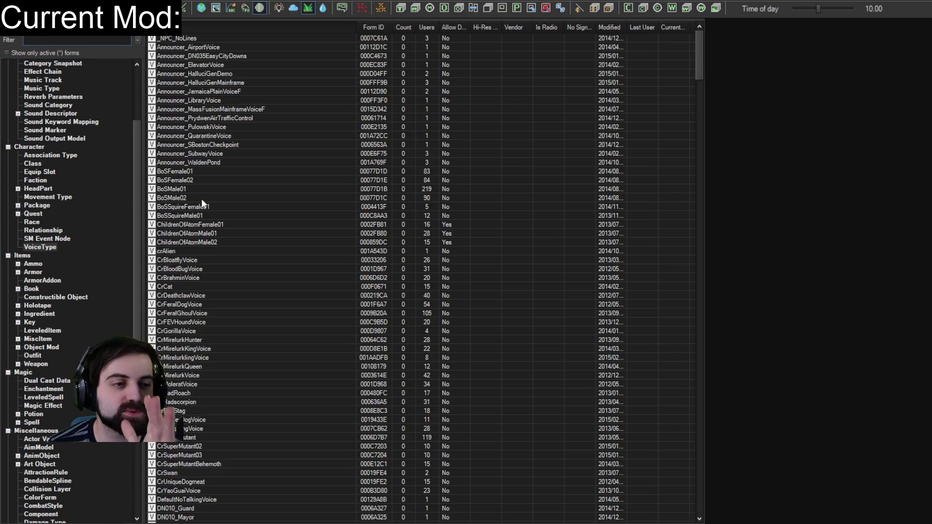
scroll(203, 218, down, 20)
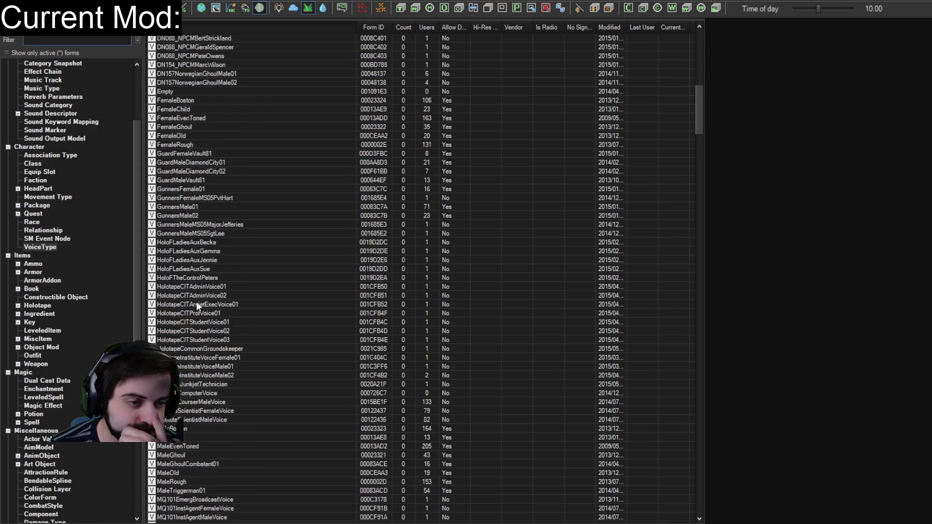
scroll(202, 301, down, 20)
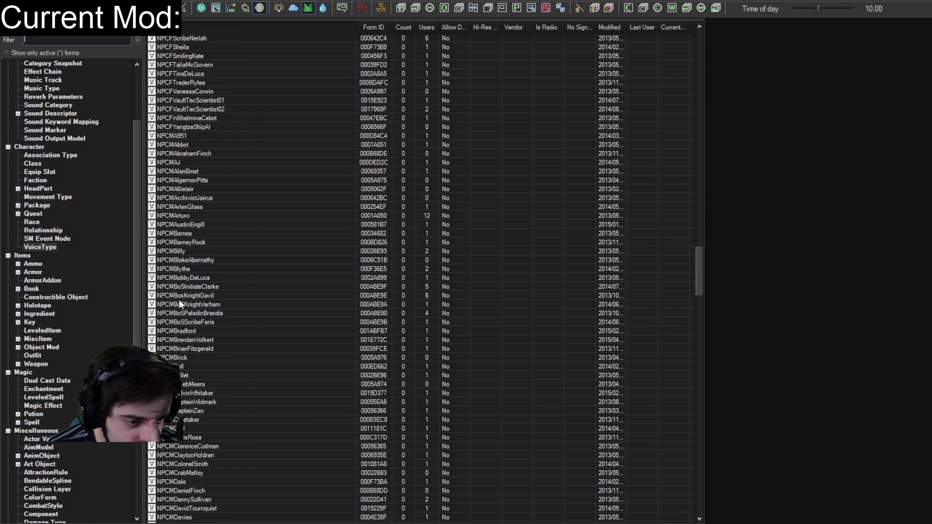
scroll(179, 302, down, 20)
mouse_move(701, 461)
mouse_down()
mouse_move(694, 497)
mouse_move(689, 418)
mouse_move(694, 445)
mouse_up()
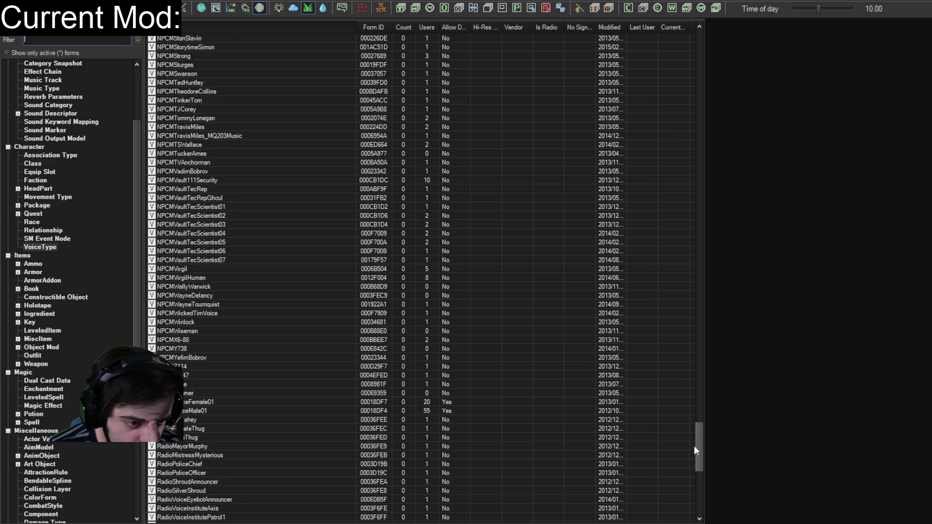
click(189, 410)
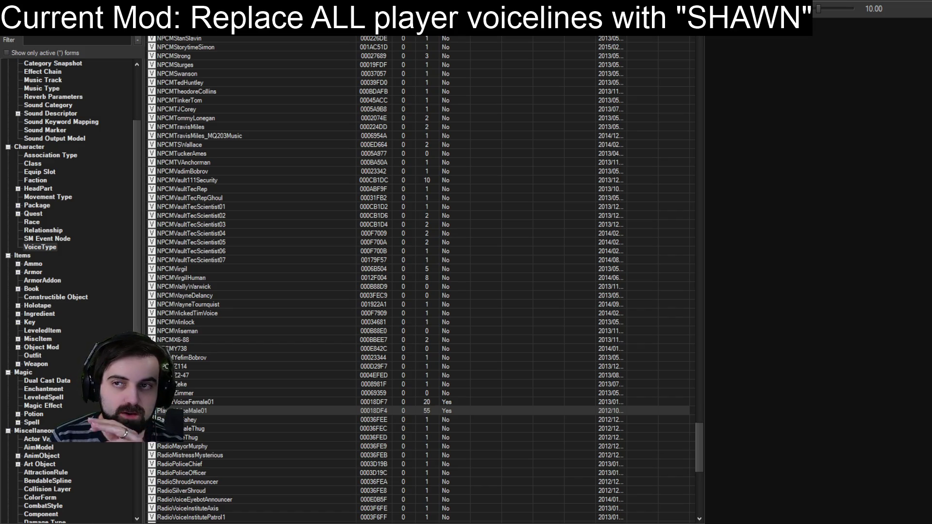
key(alt+Tab)
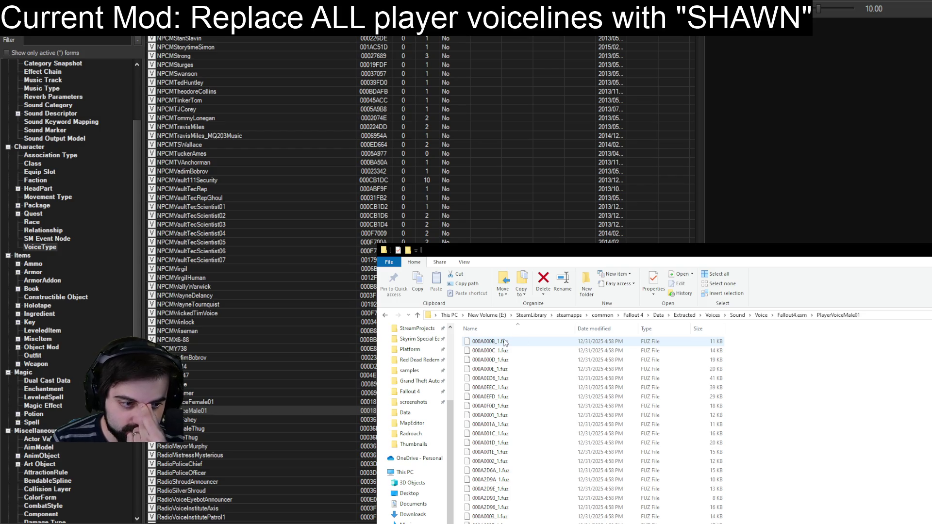
- Close the PlayerVoiceMale01 folder and delete all code in RainCatsDogs.psc
click(893, 448)
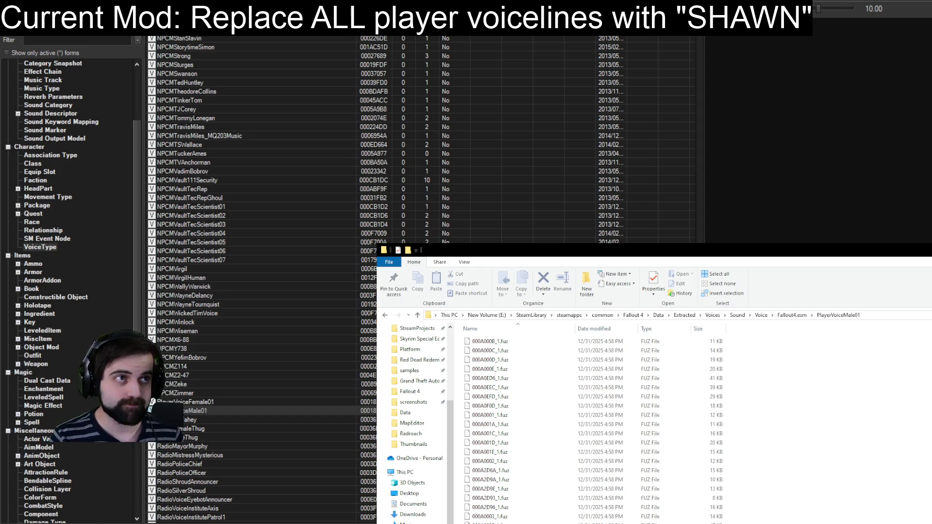
key(alt+Tab)
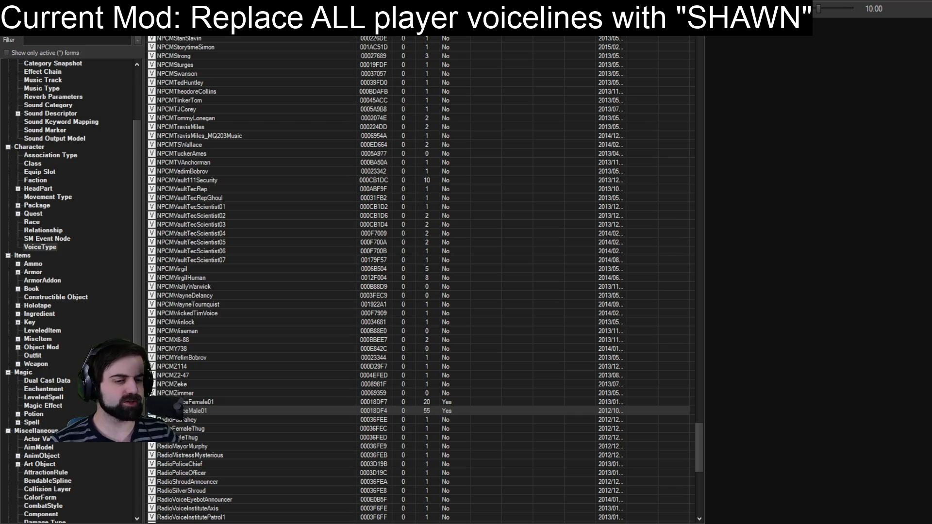
key(alt+Tab)
scroll(594, 418, down, 15)
key(ctrl+a)
key(BackSpace)
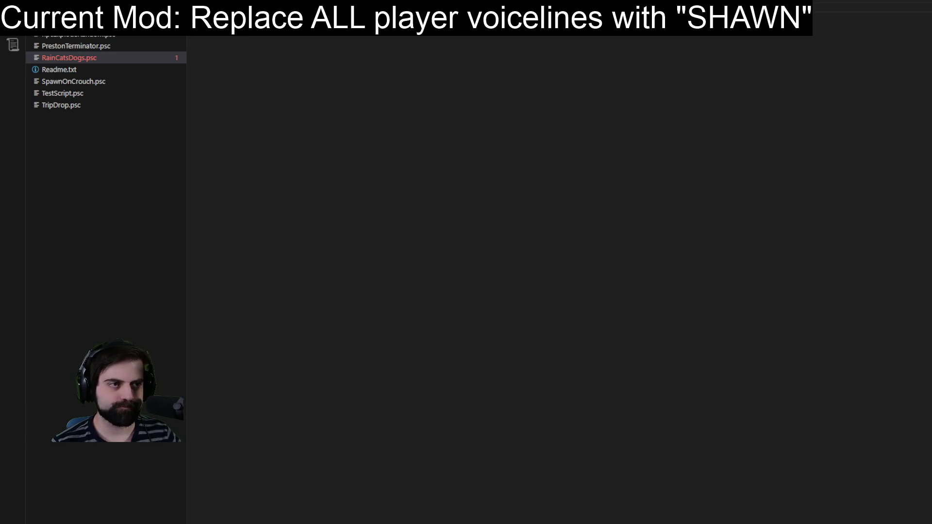
- Restore the script and paste the OnPlayerDialogue sound code over OnTimer lines 36–51
key(ctrl+z)
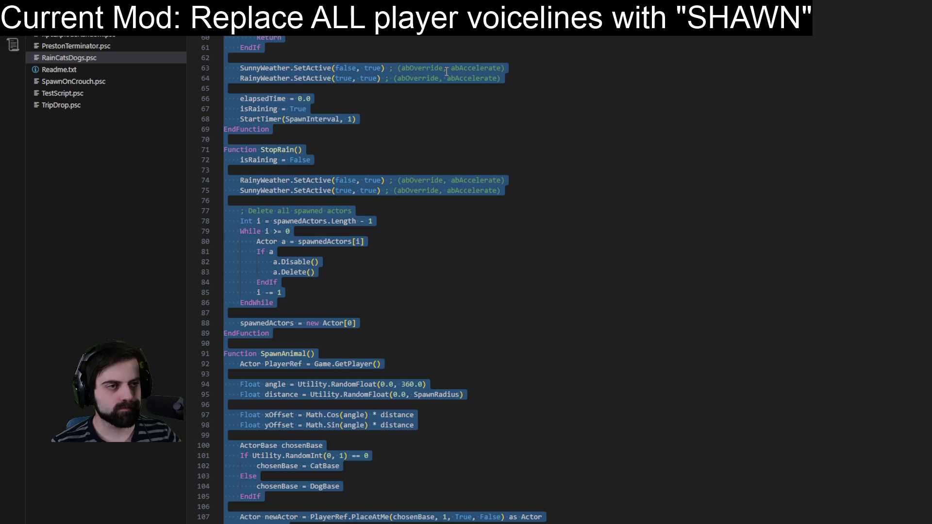
key(Escape)
scroll(330, 128, up, 4)
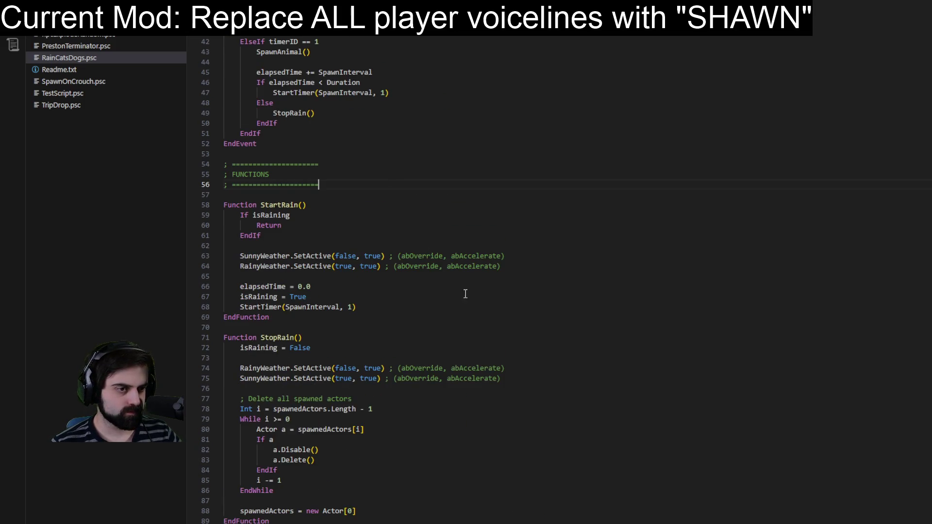
scroll(486, 301, up, 8)
drag(240, 222, 354, 370)
text(Sound Property MyReplacementSound Auto Const int soundInstance  Event OnPlayerDialogue()     ; Play your sound whenever player speaks     soundInstance = MyReplacementSound.Play(Game.GetPlayer()) EndEvent)
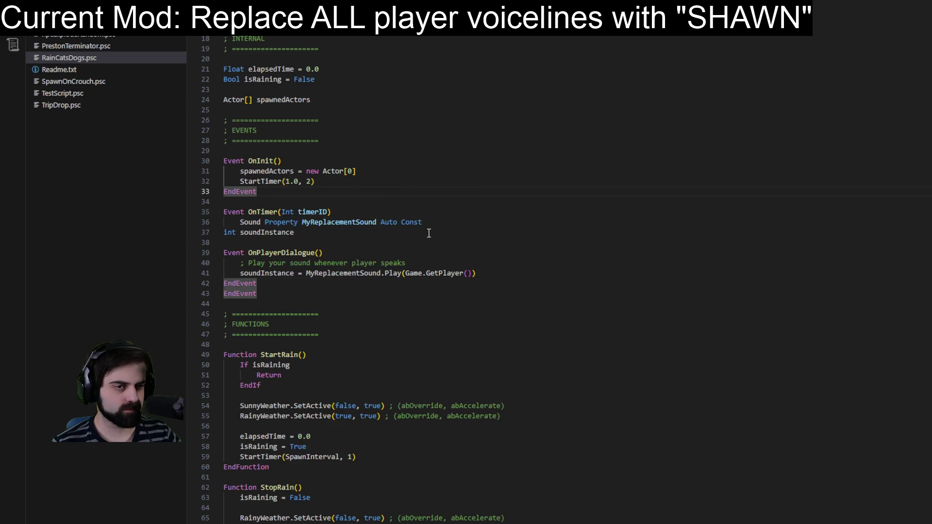
- Delete the Sound Property MyReplacementSound declaration line and select MyReplacementSound on line 41
drag(438, 222, 443, 208)
key(BackSpace)
click(606, 69)
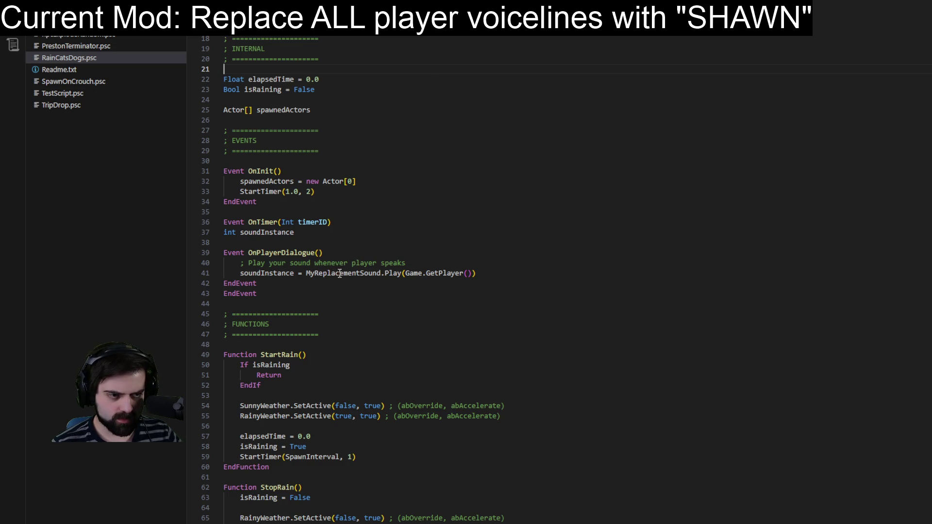
double_click(365, 274)
- Edit line 41 to call MyReplacementSound.play using autocomplete
key(Right)
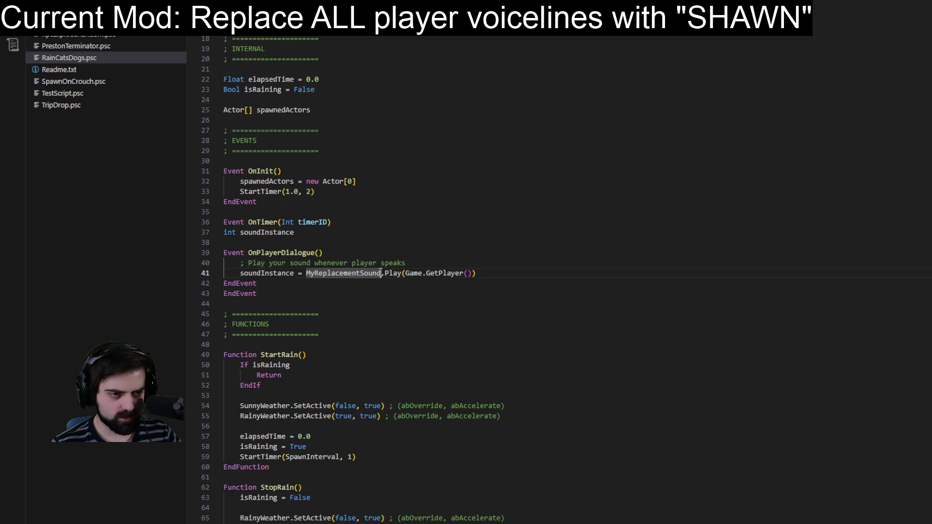
text(.)
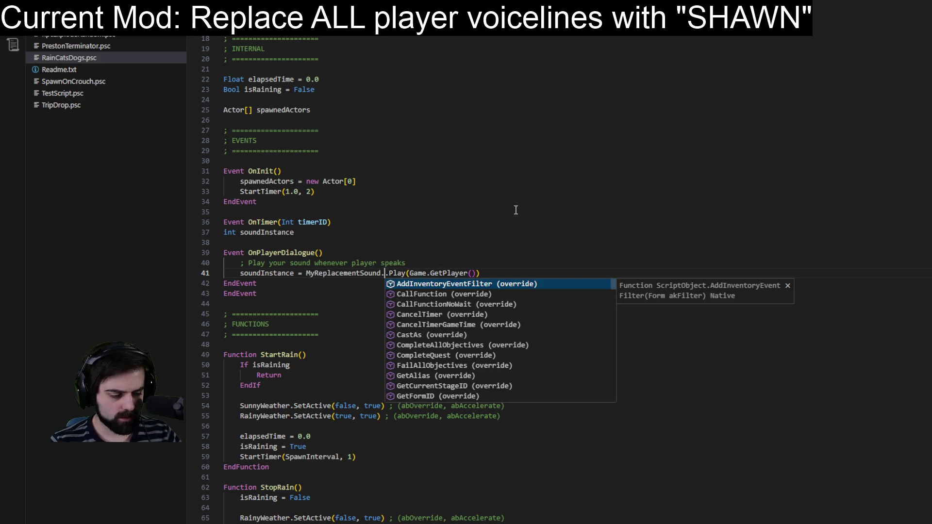
text(play)
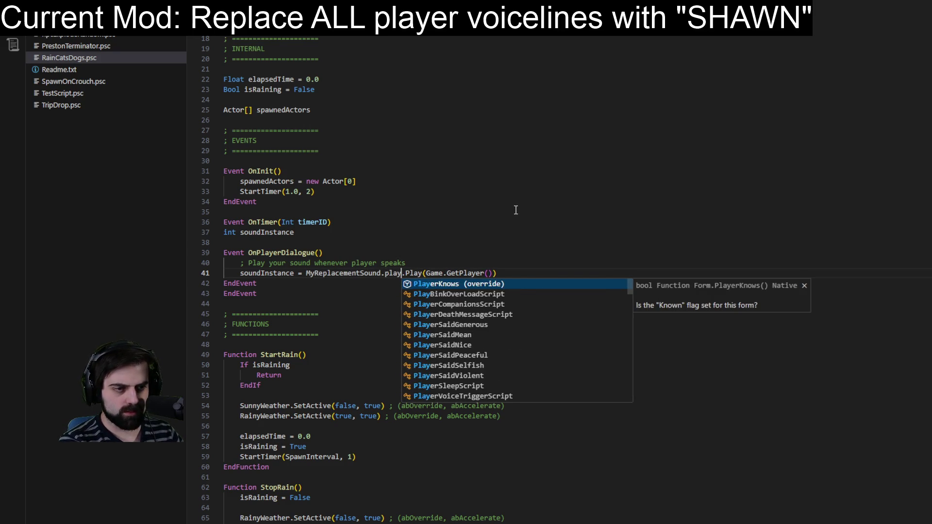
text(()
key(BackSpace)
key(BackSpace)
key(BackSpace)
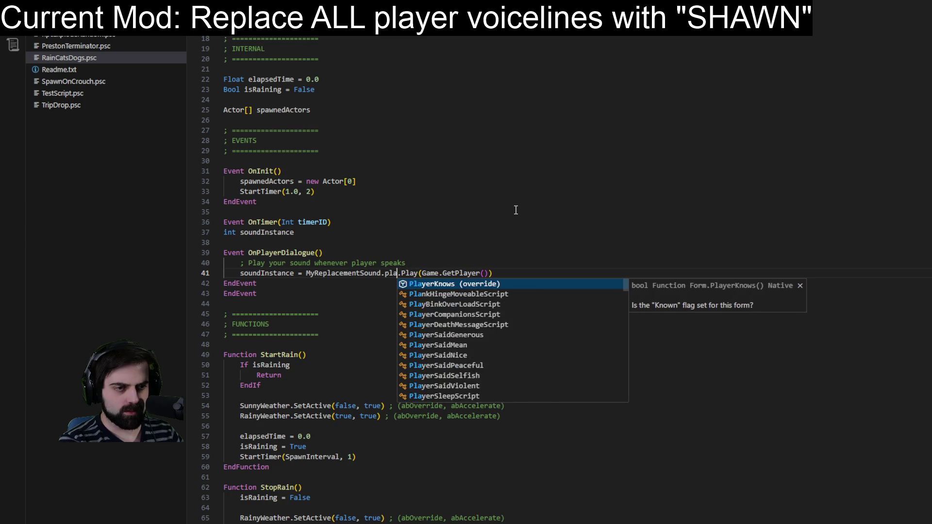
text(Play()
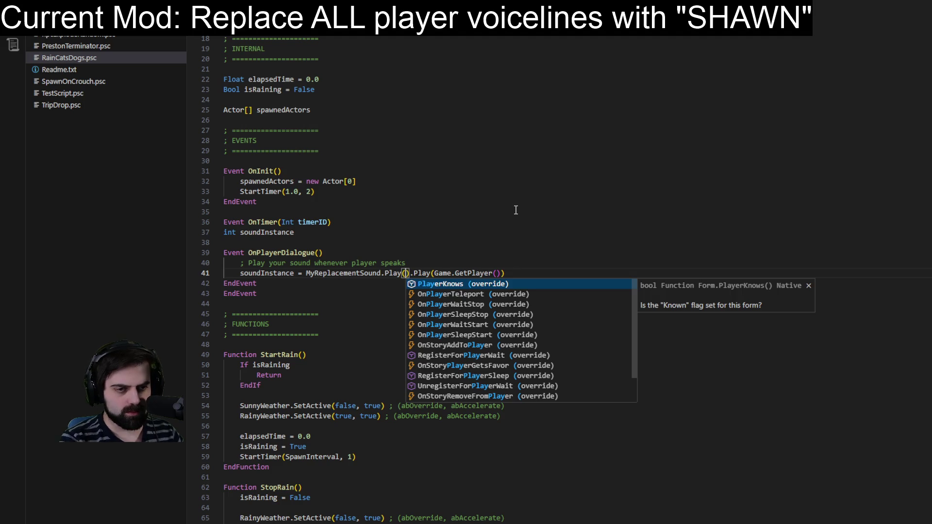
scroll(461, 291, down, 2)
scroll(461, 291, up, 2)
key(BackSpace)
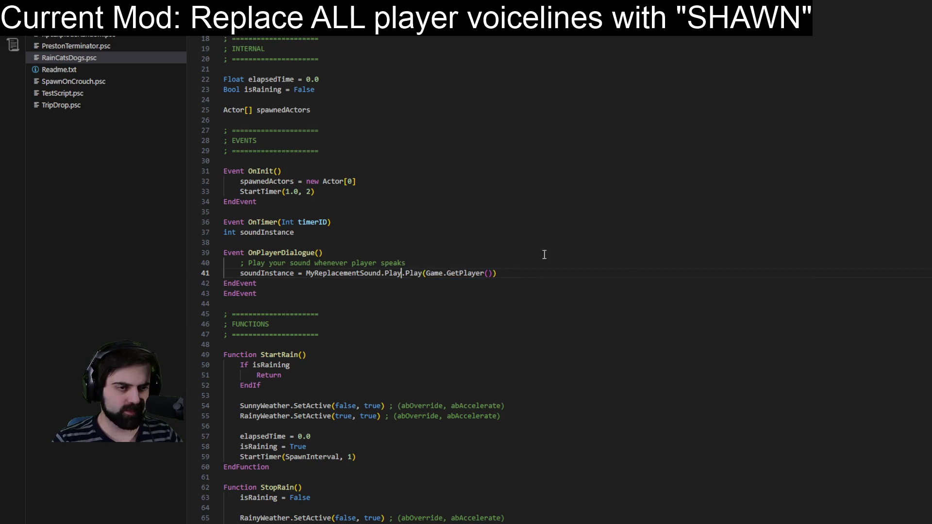
key(BackSpace)
key(BackSpace)
key(BackSpace)
text(play()
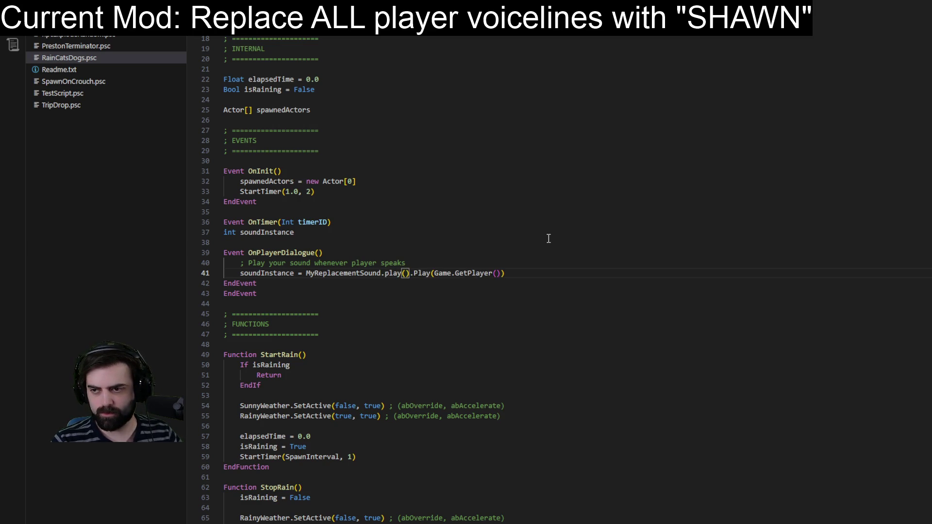
key(BackSpace)
- Undo the edits to restore OnTimer's original rain and spawn code
key(ctrl+z)
key(ctrl+z)
key(ctrl+z)
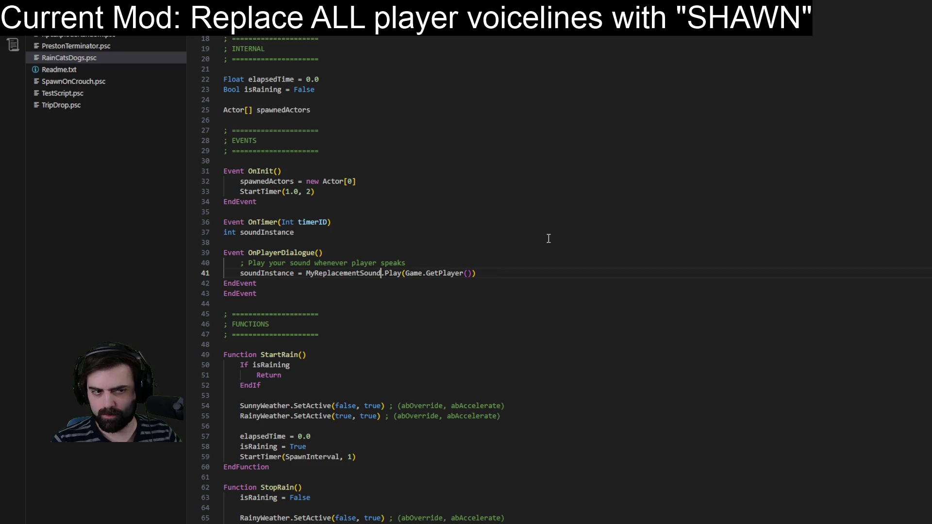
key(ctrl+z)
key(ctrl+z)
key(ctrl+z)
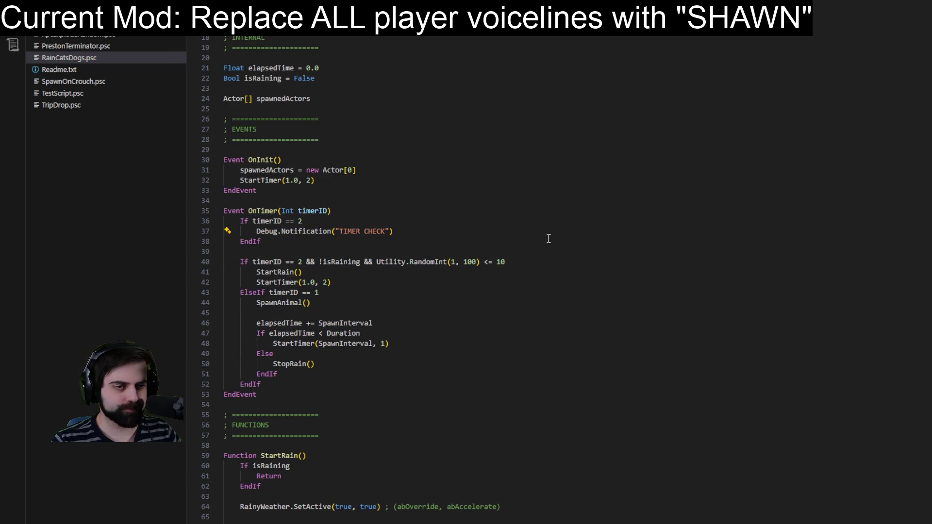
key(ctrl+z)
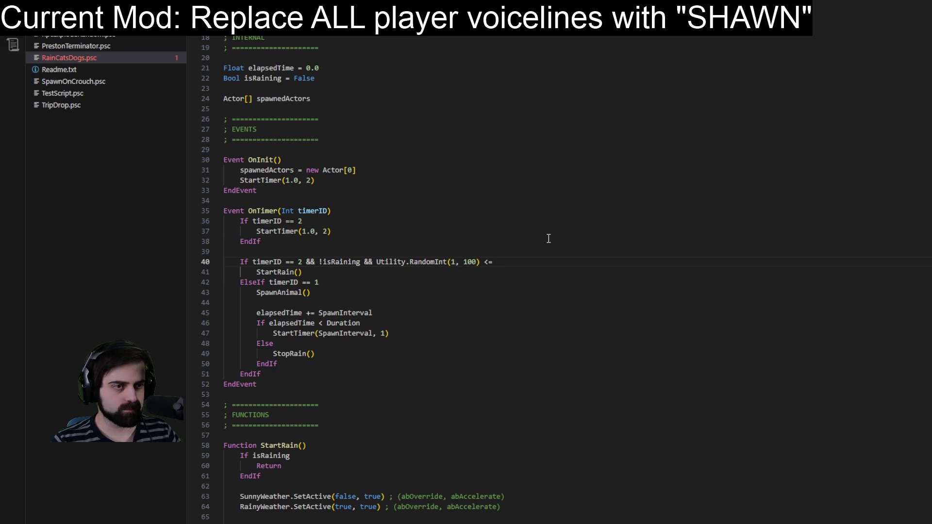
key(ctrl+z)
key(ctrl+z)
key(ctrl+z)
key(ctrl+y)
key(ctrl+y)
key(ctrl+y)
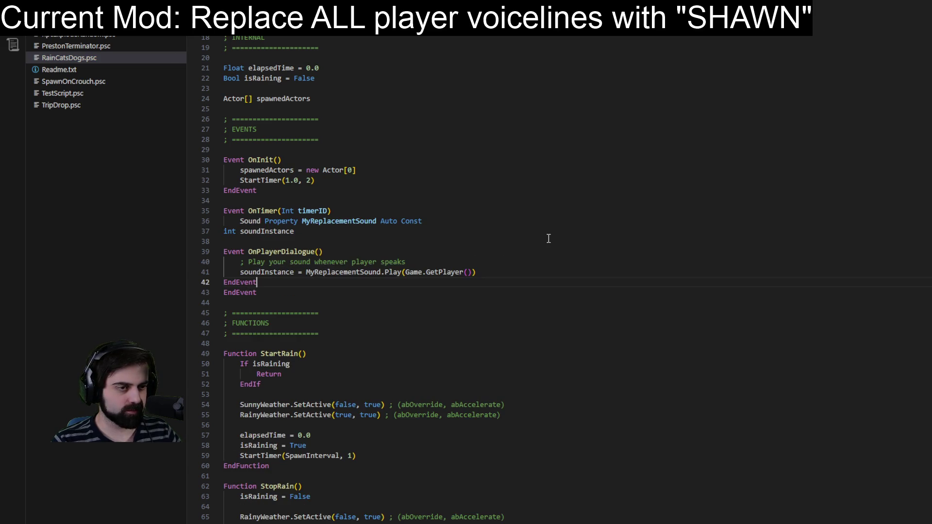
key(ctrl+z)
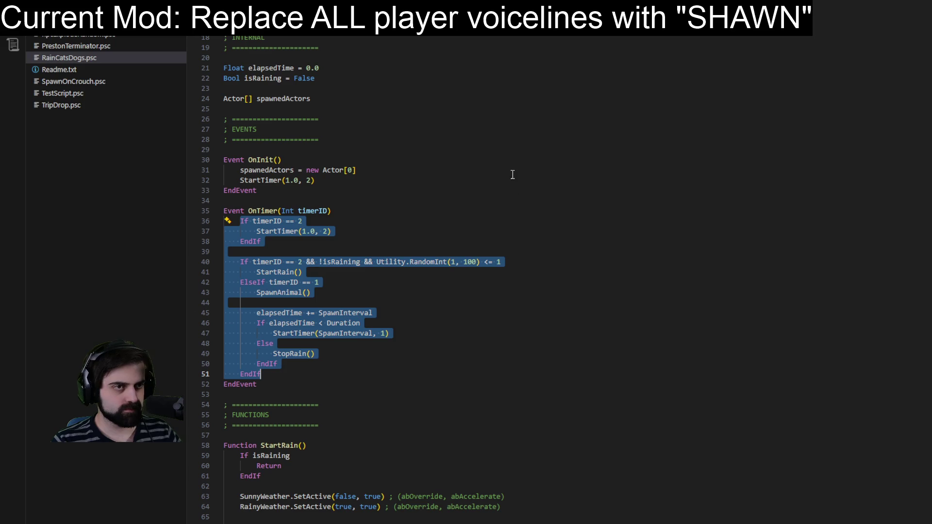
click(491, 139)
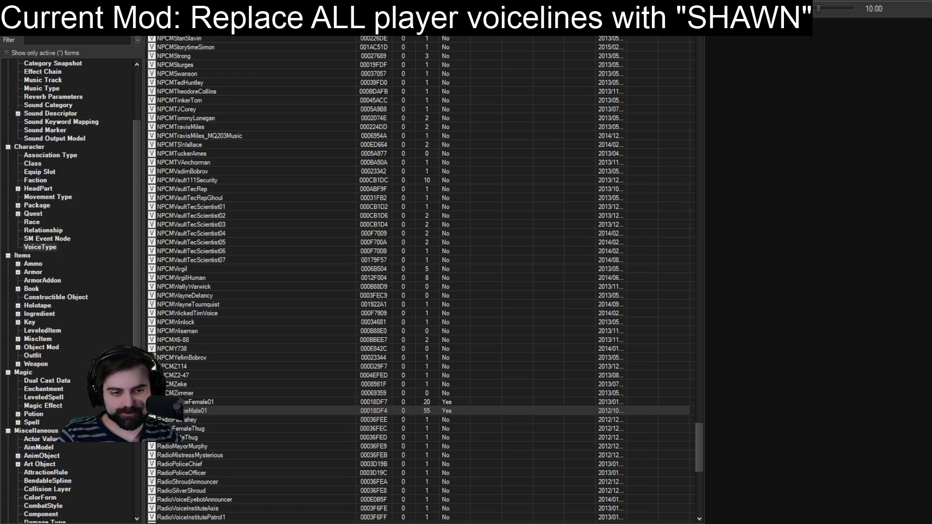
- Select the RadioVoiceInstitutePatrol1 voice type, then expand the Quest category
click(307, 518)
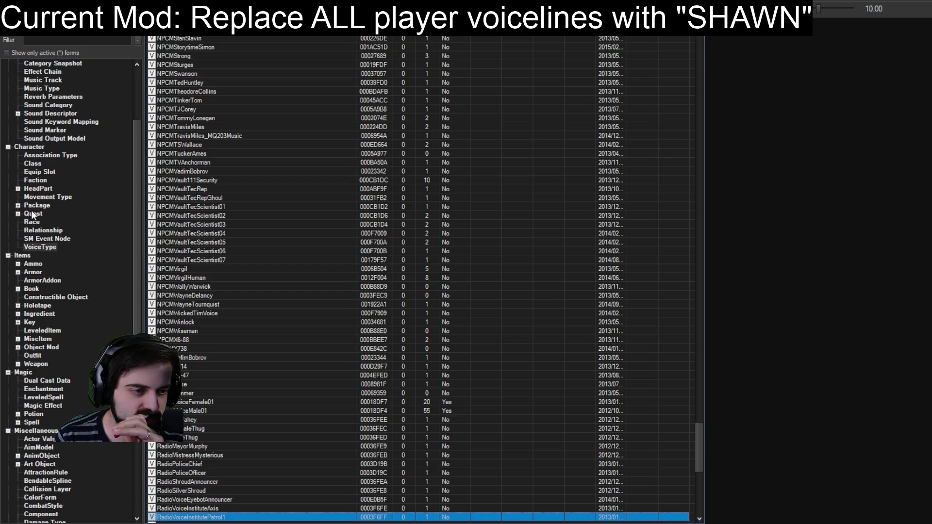
scroll(37, 214, up, 4)
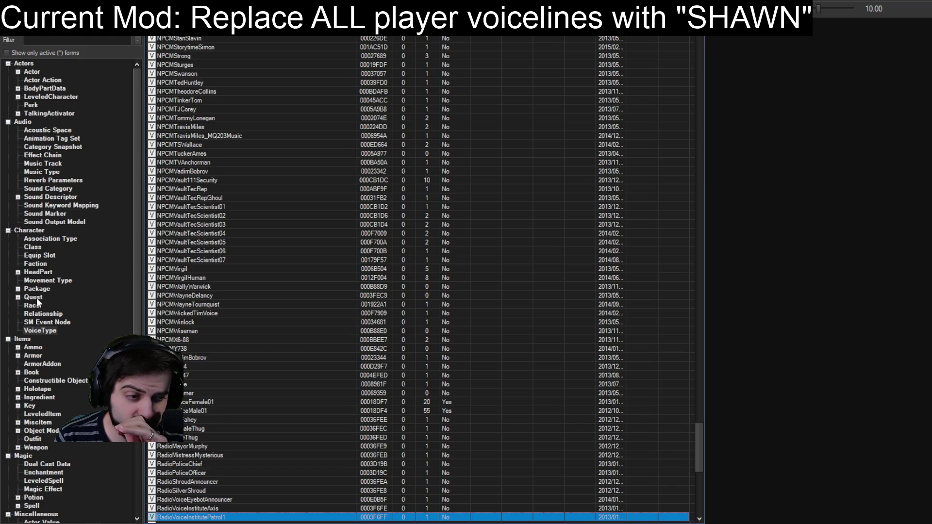
click(20, 299)
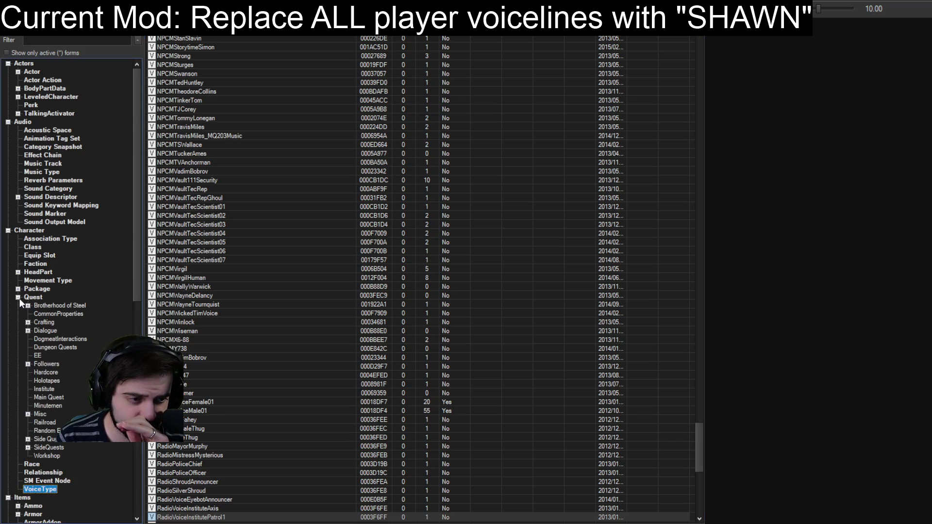
- List the Dialogue quests and select V81_Conv_Alexis_Erin_02
click(28, 331)
click(27, 330)
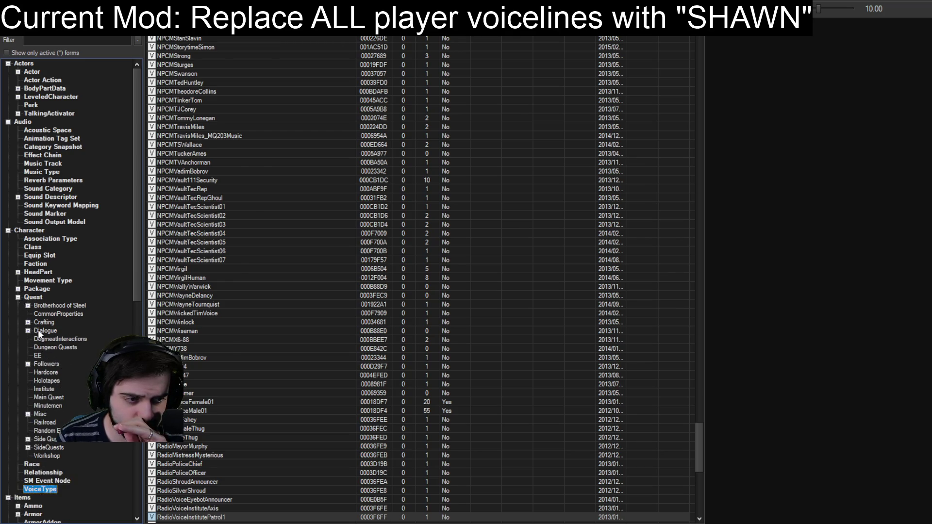
click(38, 330)
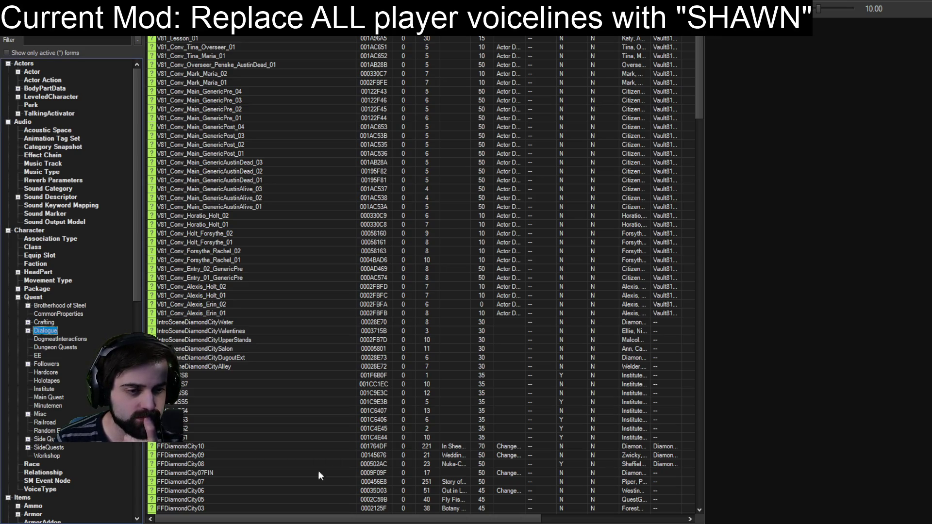
click(275, 303)
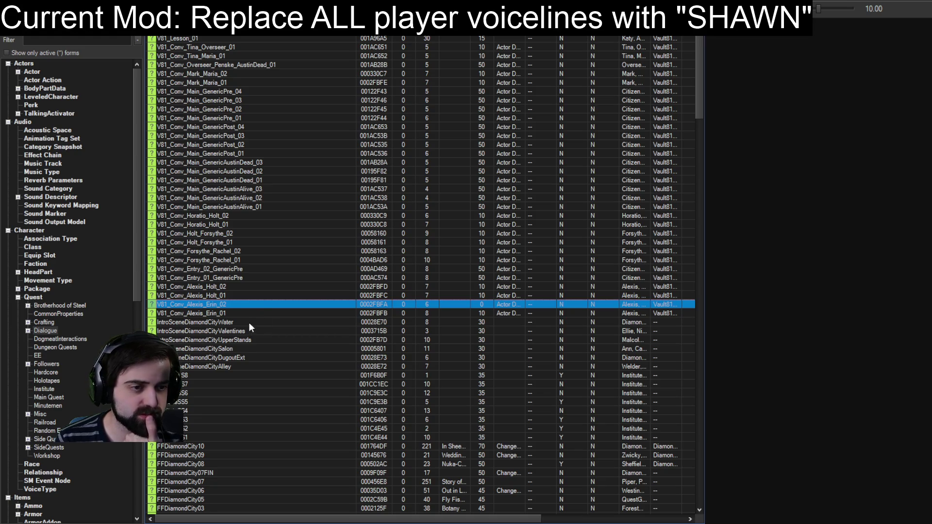